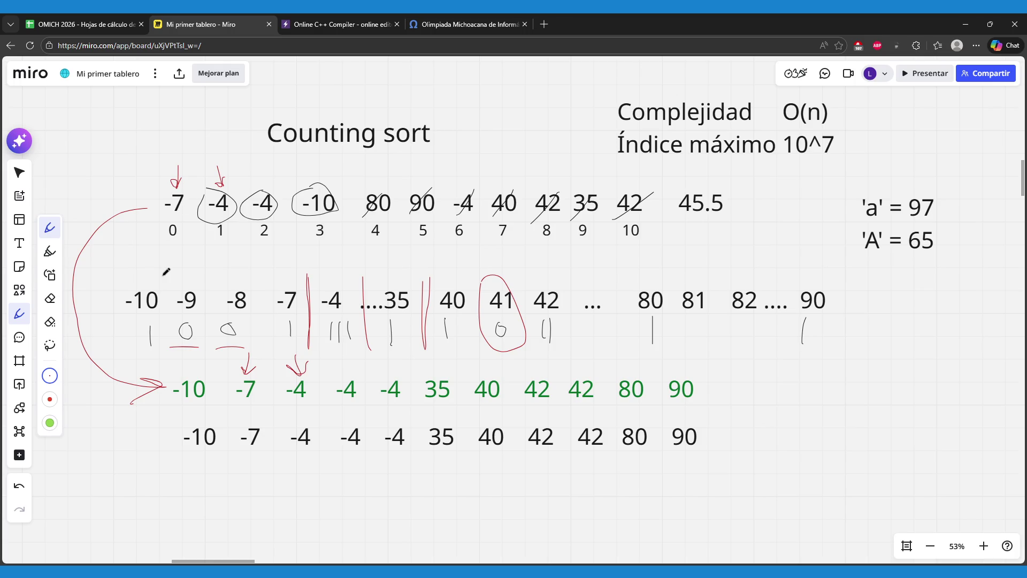
- Add a Miro text box below the number rows with the lines 'Recibe un valor' and 'Ordenalo'
left_click(19, 243)
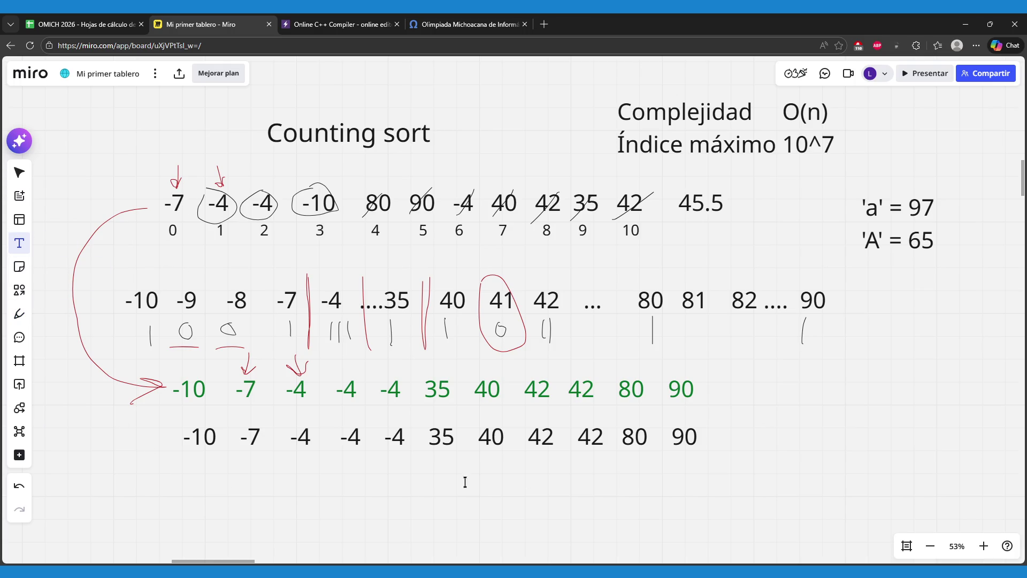
left_click(490, 480)
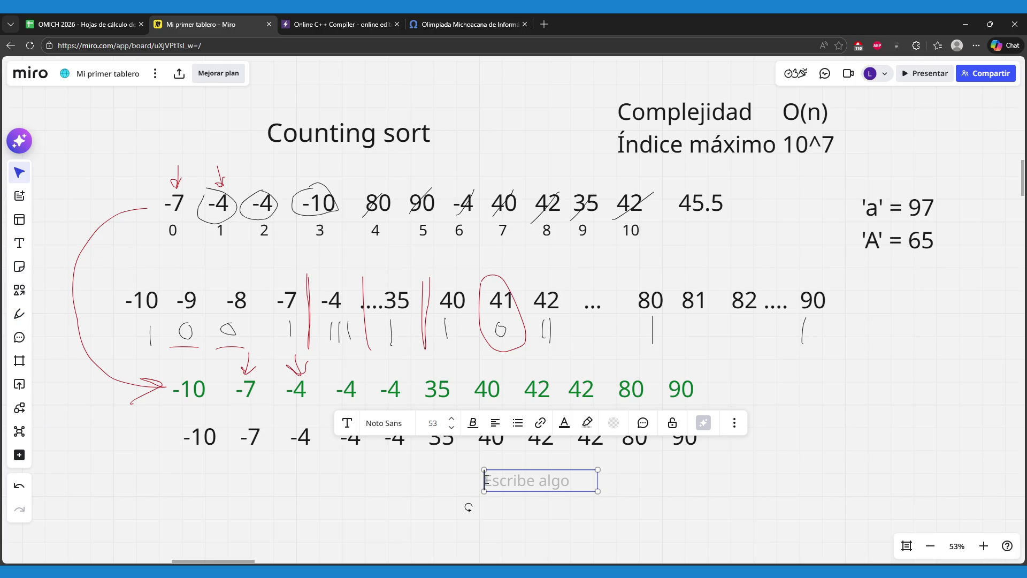
type("R")
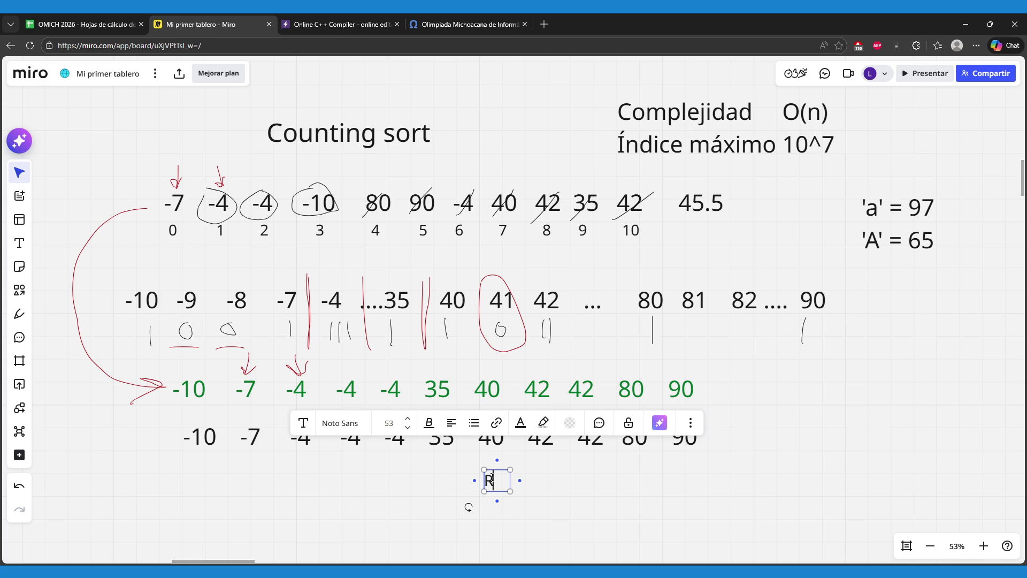
type("ecibe")
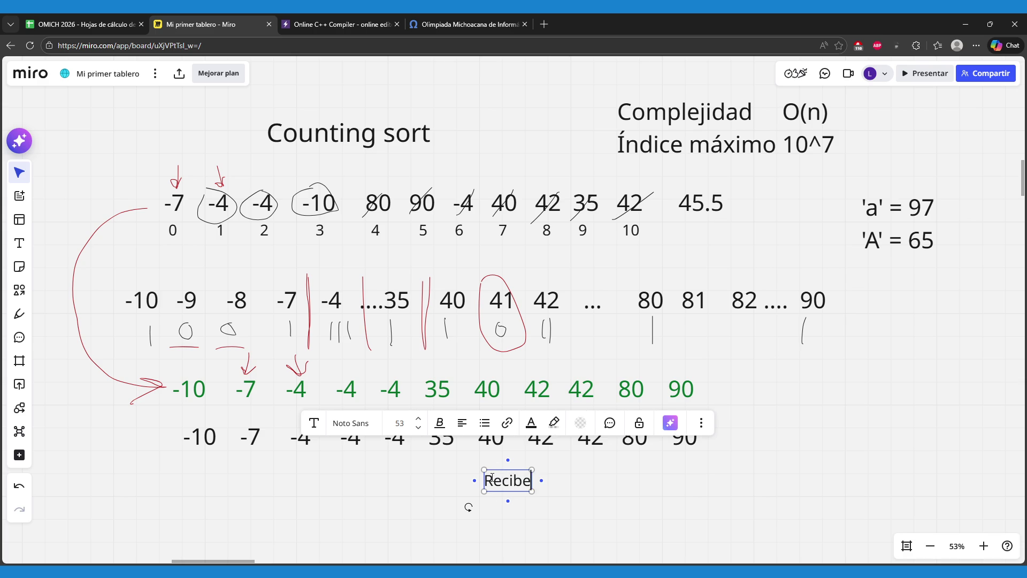
type(" un valor")
key("Return")
type("Ordenalo")
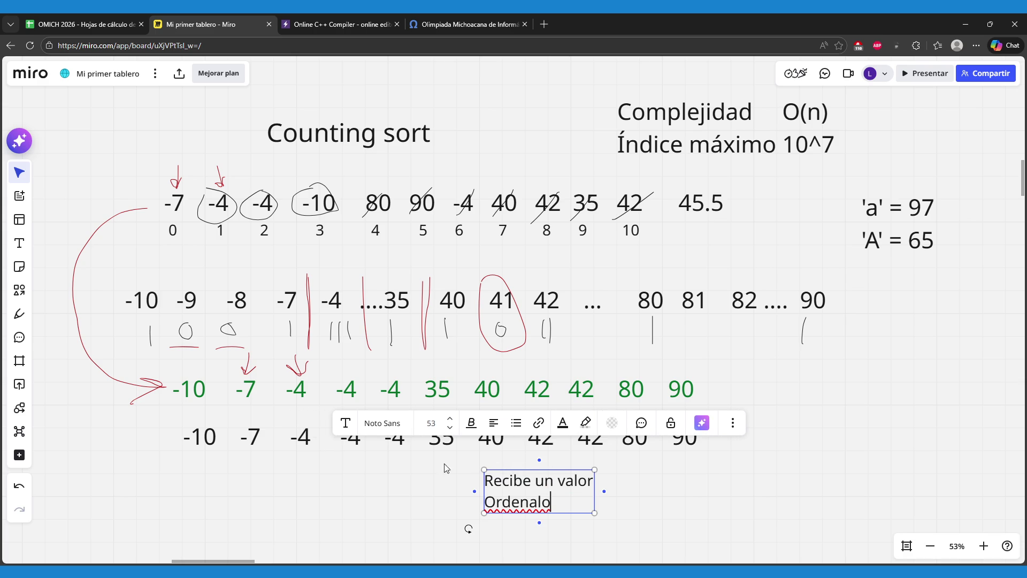
- Number the lines '1.' and '2.' and move the note to the board's right side
key("Left")
key("Left")
type("1.")
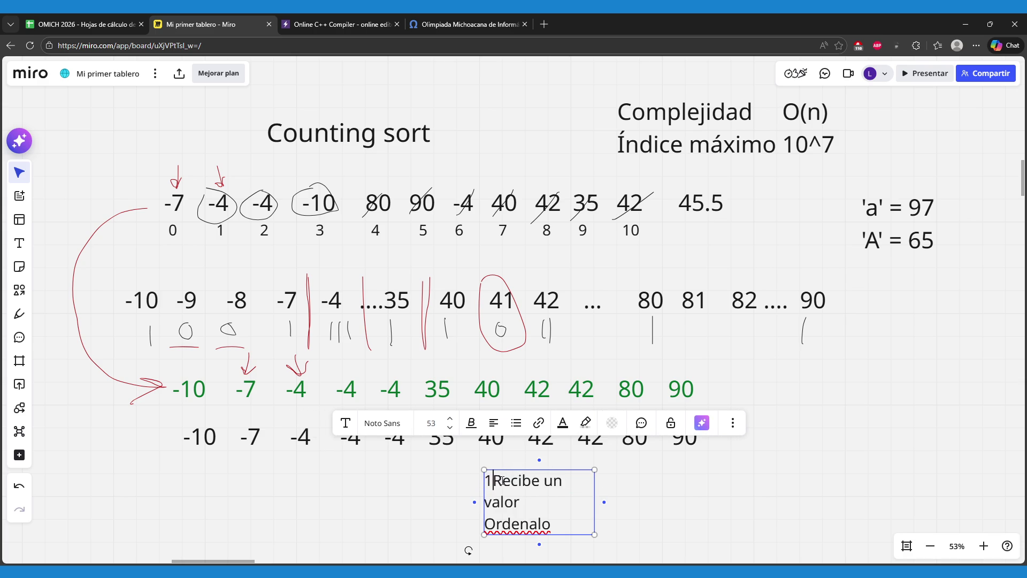
key("End")
key("Down")
key("Left")
key("Left")
key("Left")
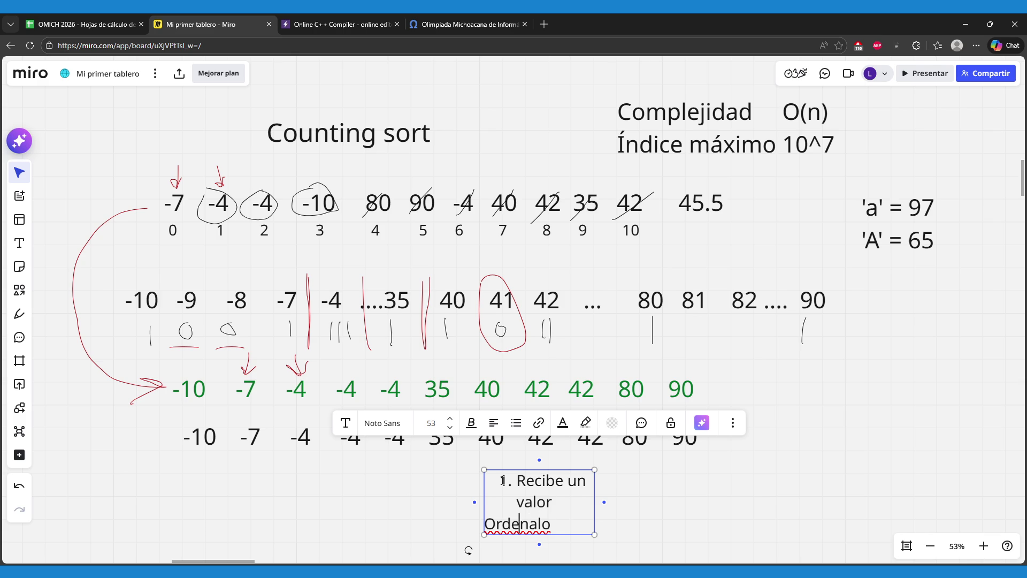
type("2.")
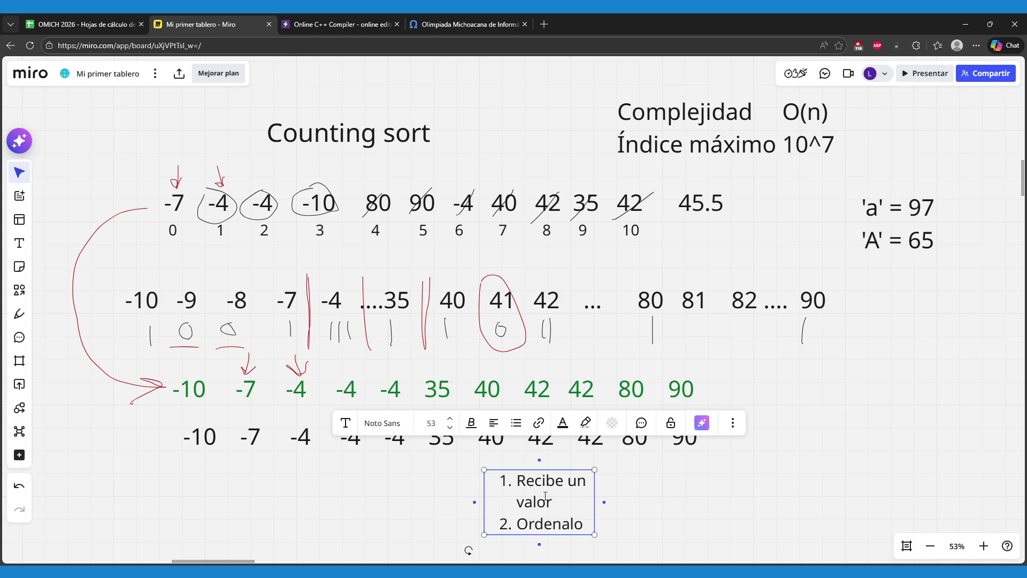
key("Escape")
mouse_move(536, 498)
left_mouse_down()
mouse_move(808, 414)
mouse_move(893, 372)
mouse_move(913, 336)
left_mouse_up()
left_click(880, 383)
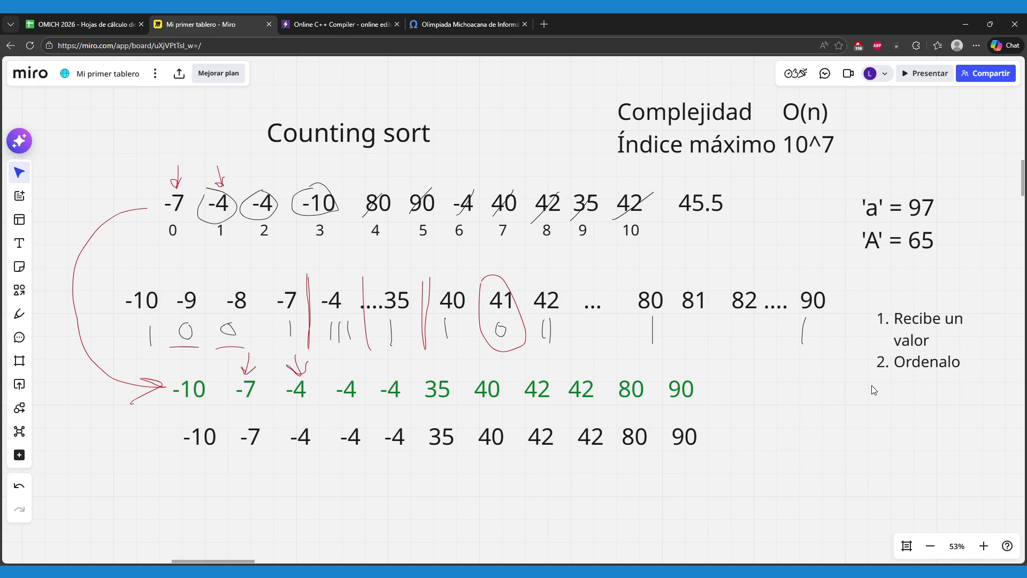
scroll(808, 406, "down", 1)
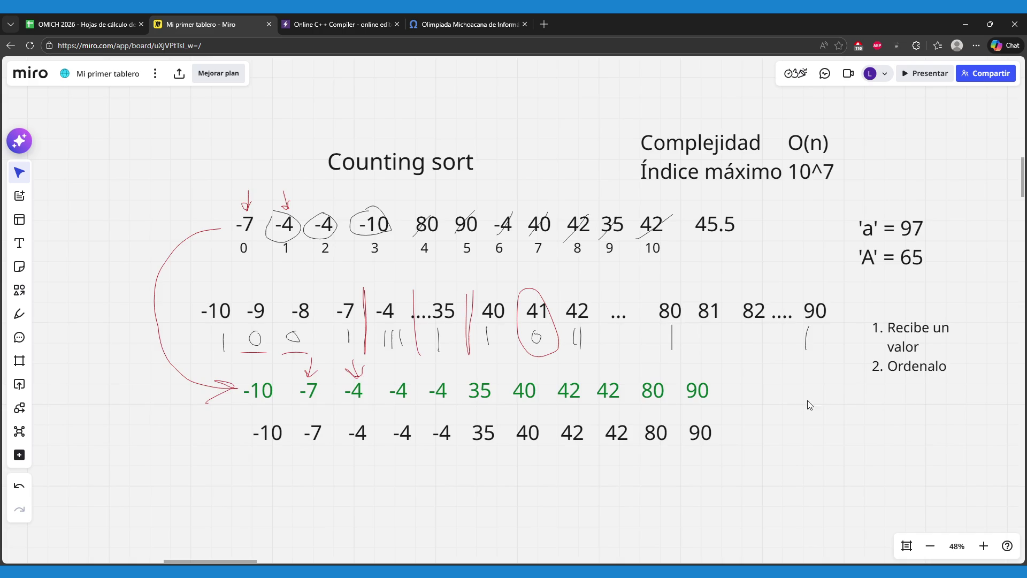
scroll(742, 468, "left", 10)
scroll(741, 467, "up", 2)
scroll(741, 468, "left", 3)
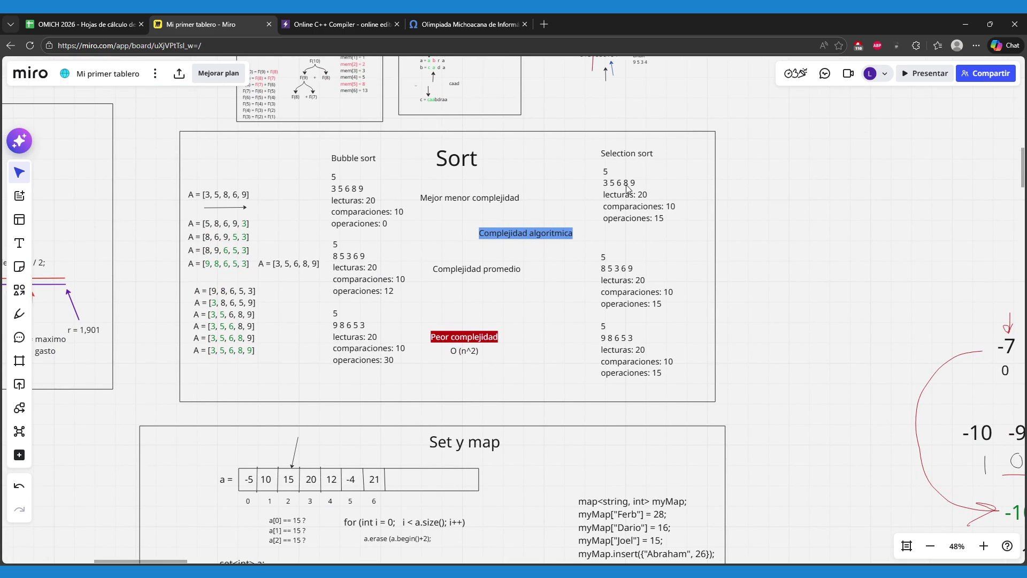
scroll(796, 385, "right", 1)
scroll(796, 386, "right", 15)
scroll(796, 385, "down", 3)
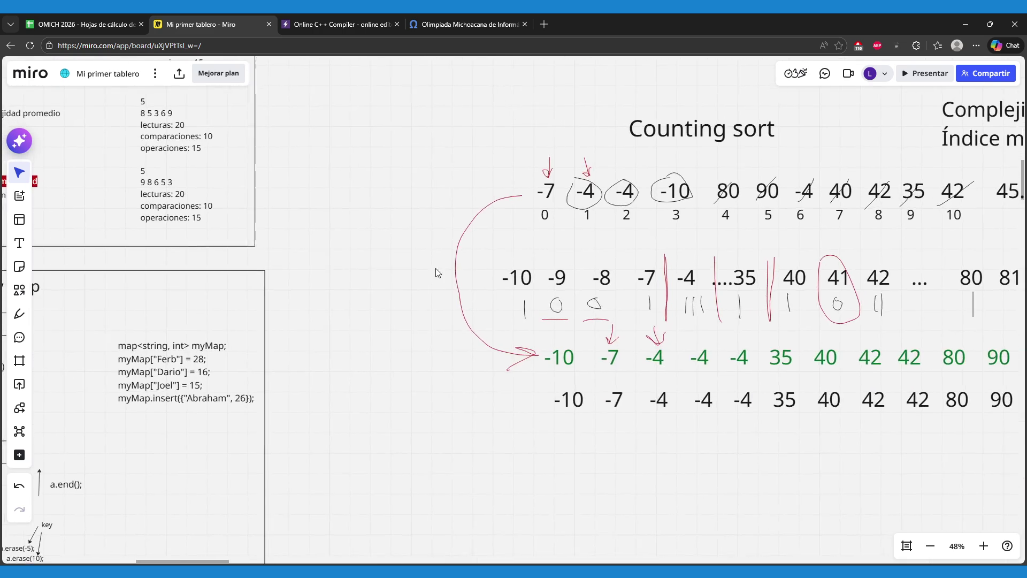
scroll(666, 314, "left", 3)
scroll(666, 314, "up", 2)
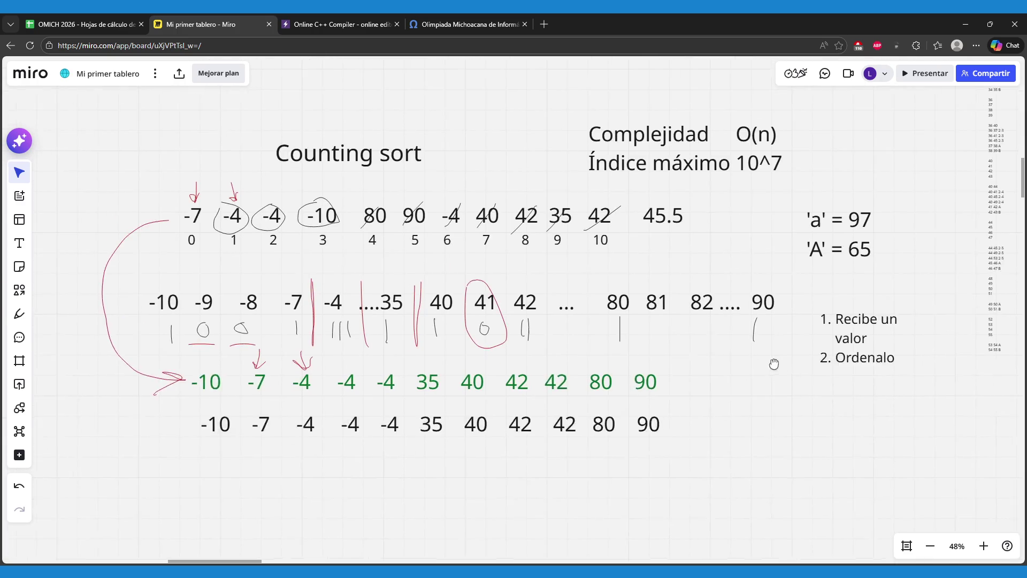
left_click(882, 364)
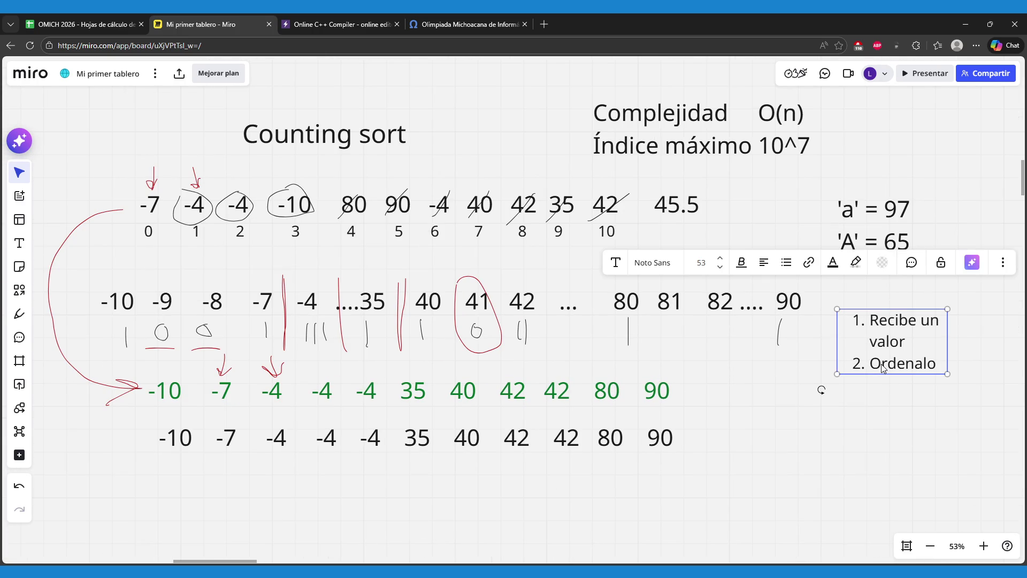
- Duplicate the note below the original and change its first item to 'Recibe valor 1'
key("ctrl+d")
left_click_drag(906, 413, 806, 438)
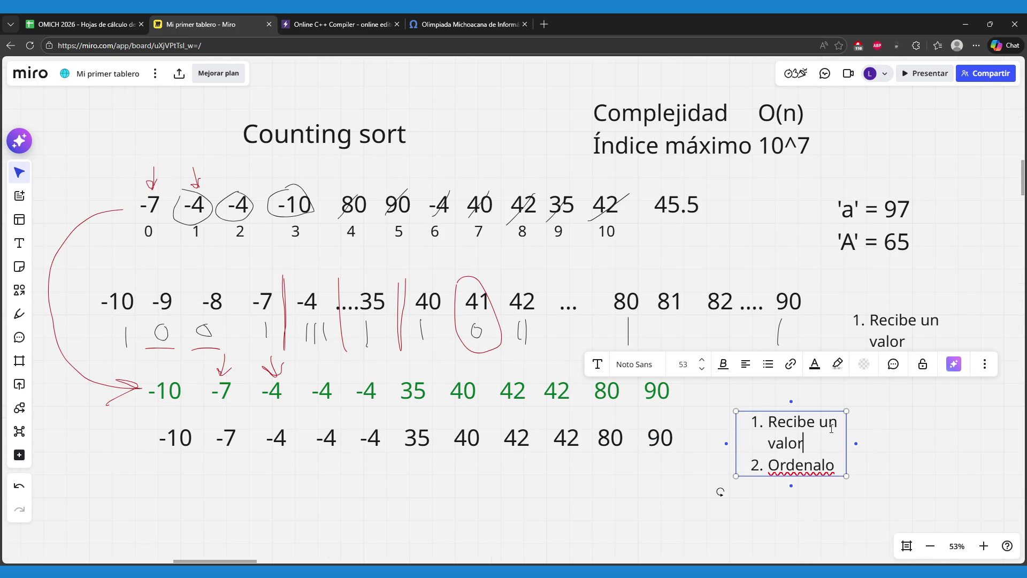
double_click(831, 422)
key("BackSpace")
key("BackSpace")
key("Down")
key("Left")
key("Left")
key("Left")
key("BackSpace")
key("Right")
key("Right")
key("Right")
key("Left")
type("1")
- Copy the text of the 'Recibe valor 1' item
key("shift+Up")
key("shift+Left")
key("shift+Left")
key("shift+Left")
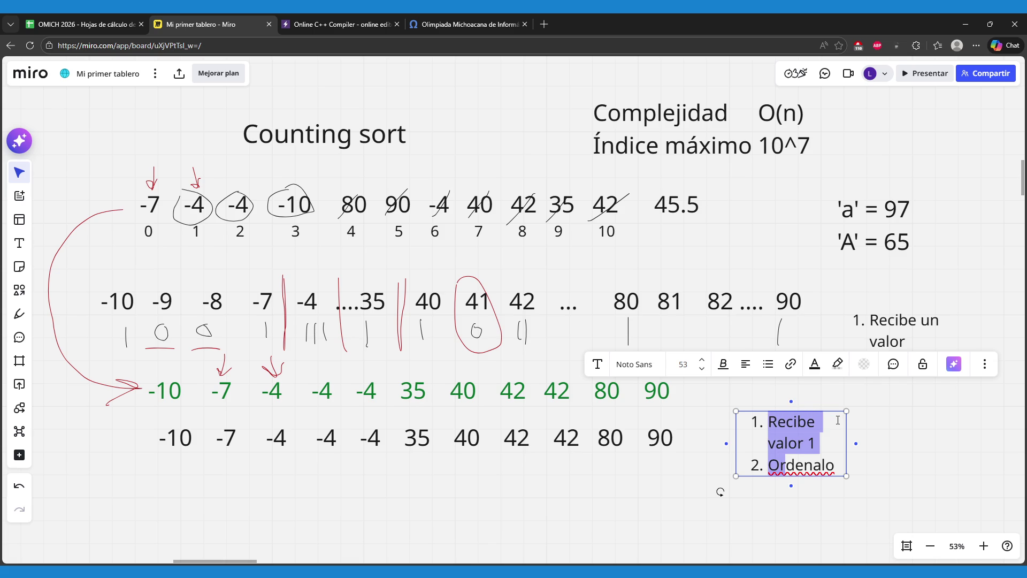
key("Up")
key("Right")
key("Right")
key("Right")
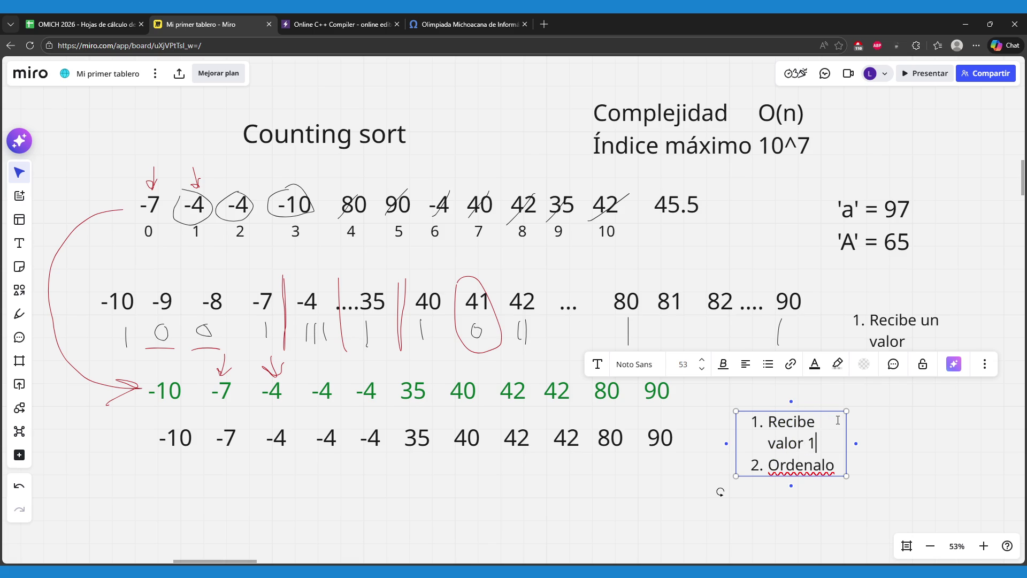
key("shift+Up")
key("shift+Left")
key("shift+Left")
key("shift+Left")
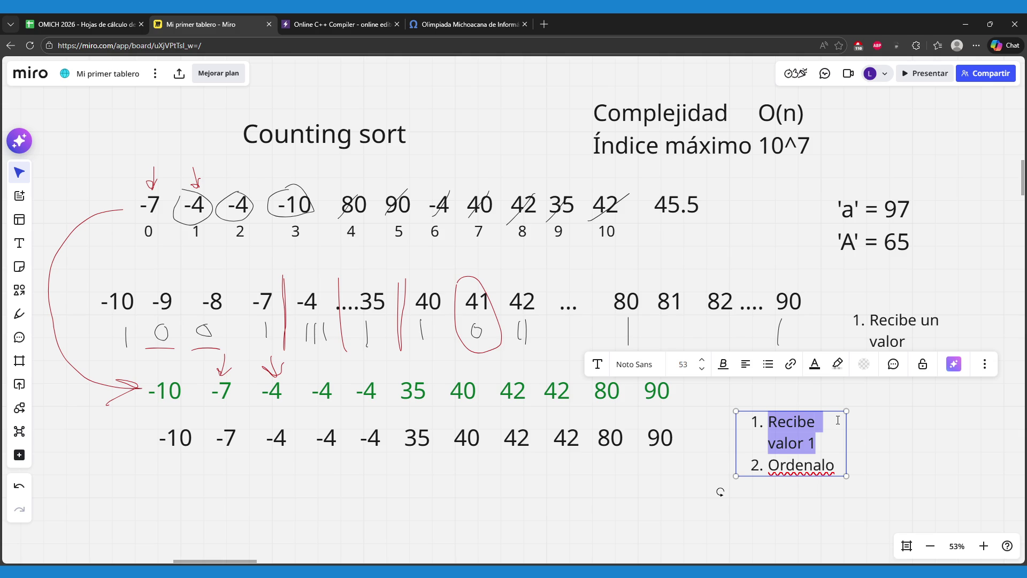
key("Down")
key("End")
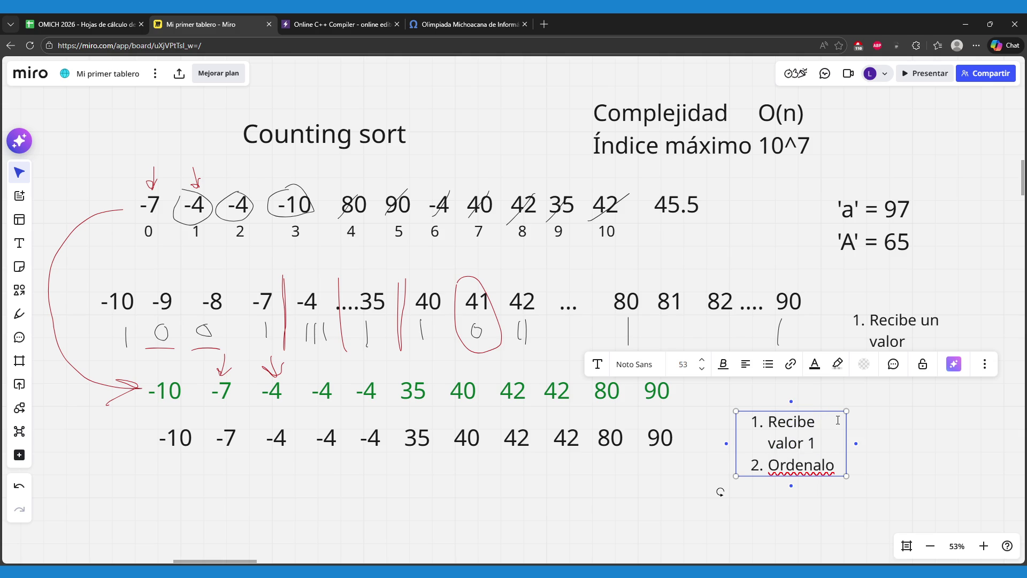
- Add items 'Recibe valor 2', 'Recibe valor 3' and 'Recibe valor 4' from the pasted text
key("Return")
type("Recibe valor 1")
key("BackSpace")
type("2")
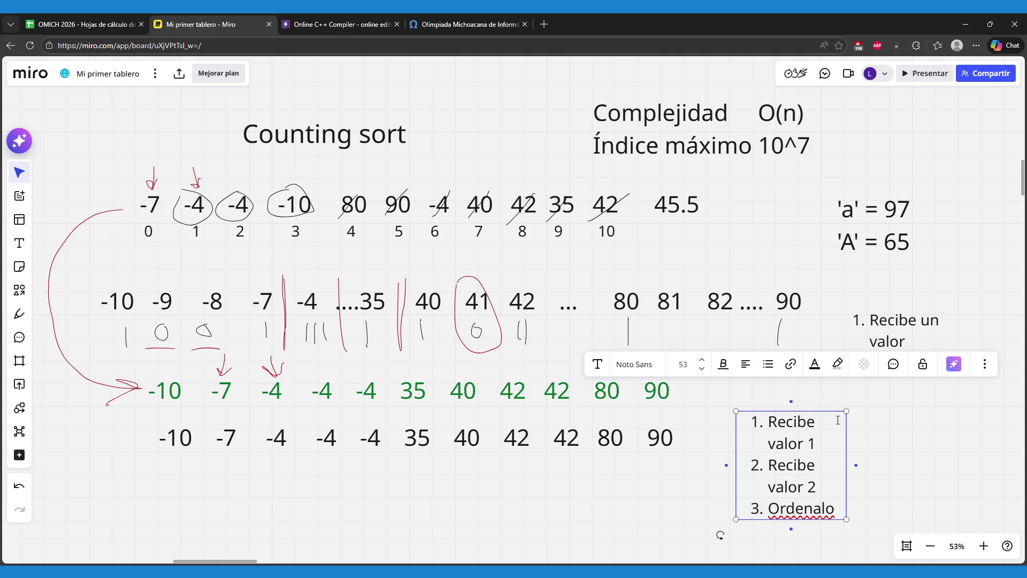
key("Return")
type("Recibe valor 1")
key("BackSpace")
type("3")
key("Return")
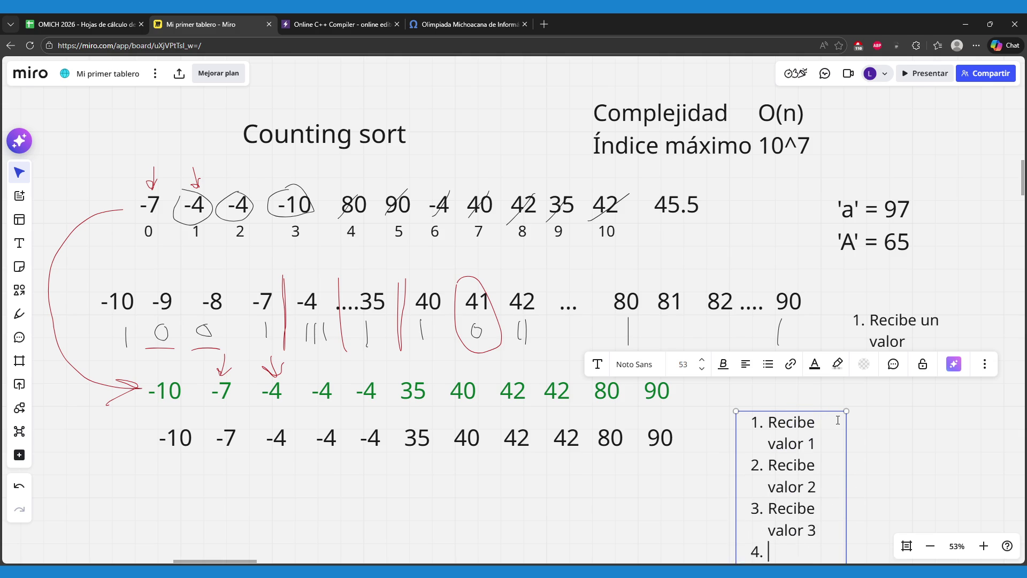
type("Recibe valor 1")
key("ctrl+minus")
type("4")
- Place the longer list right of the black number row and dismiss the document prompts
left_click(628, 507)
mouse_move(752, 526)
left_mouse_down()
mouse_move(739, 474)
mouse_move(763, 500)
mouse_move(746, 492)
mouse_move(733, 451)
left_mouse_up()
left_click(741, 472)
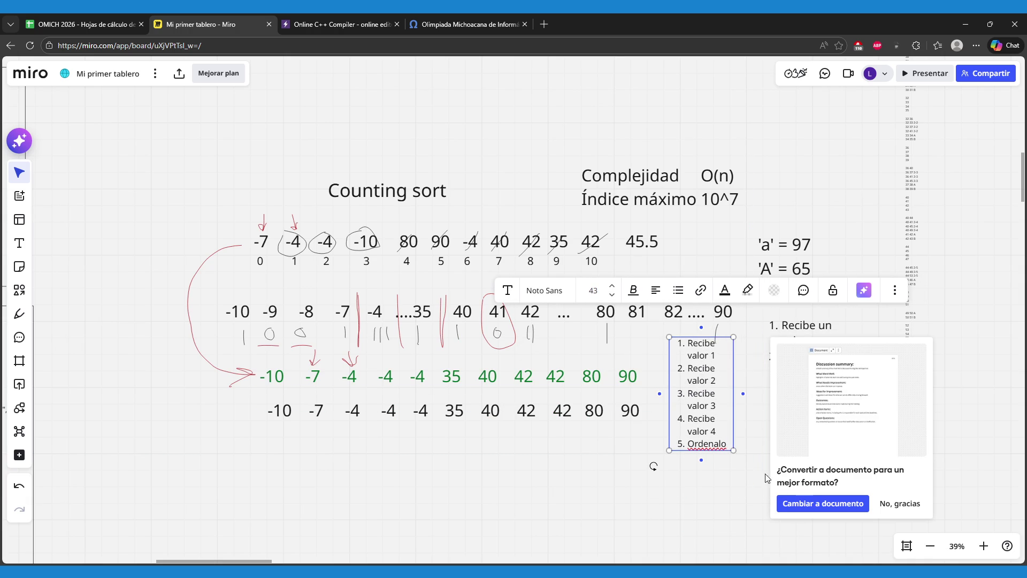
left_click(900, 504)
left_click_drag(698, 394, 715, 448)
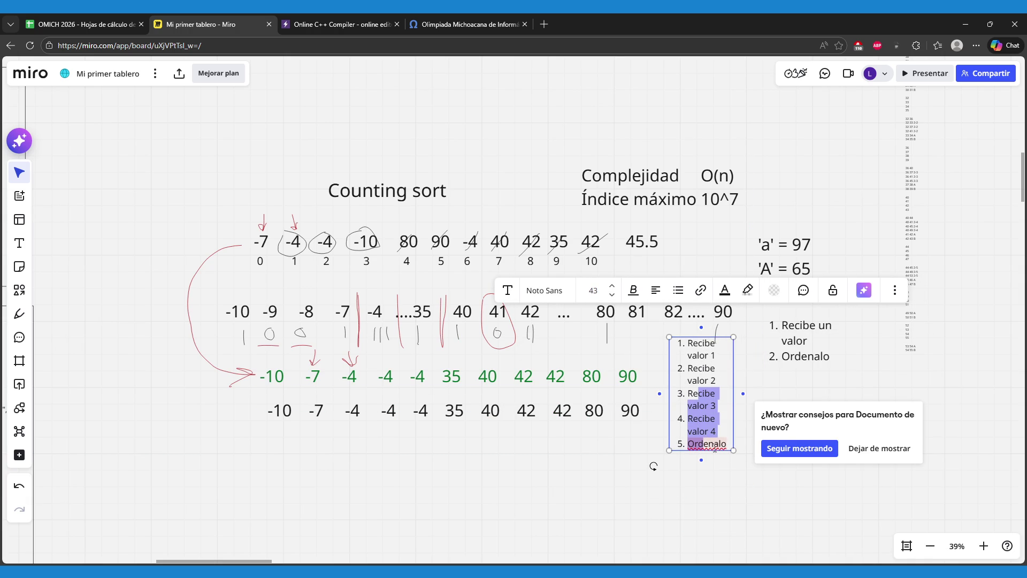
left_click(703, 505)
left_click_drag(694, 405, 715, 457)
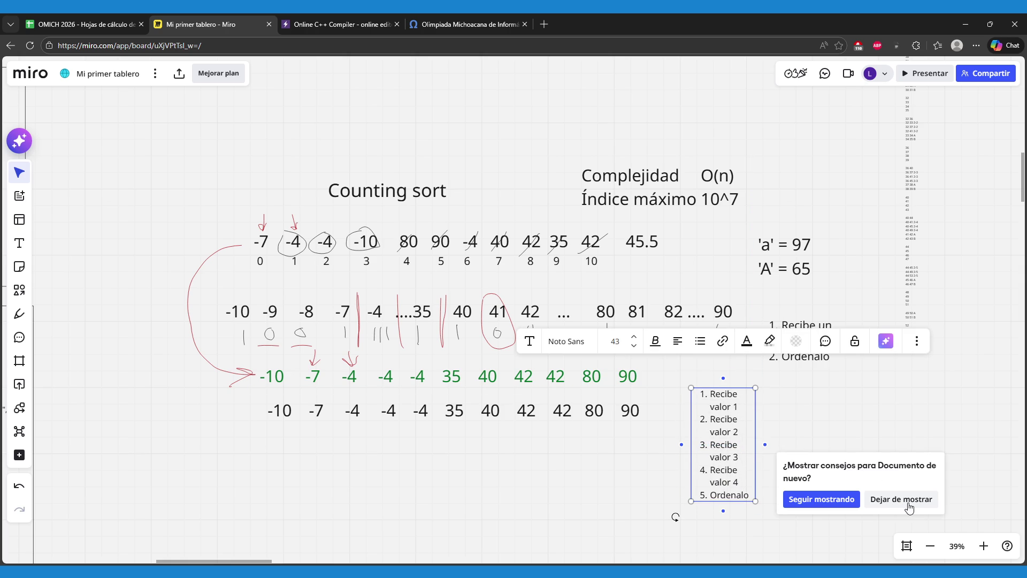
left_click(907, 507)
scroll(795, 482, "up", 1)
left_click(797, 482)
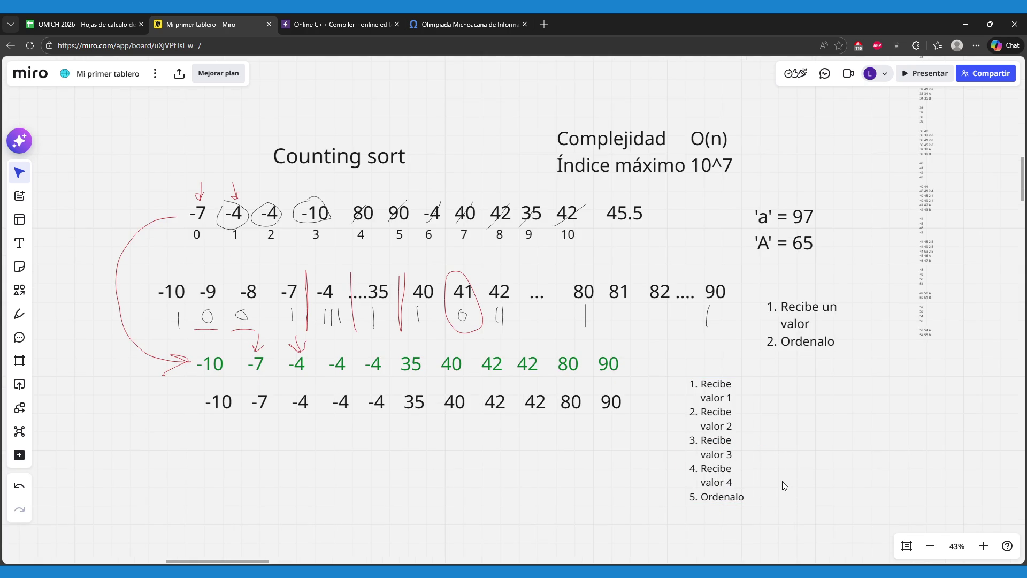
- Change the five-step list's last item to 'Ordena n valores' and widen it to single lines
left_click(722, 456)
left_click_drag(721, 456, 784, 456)
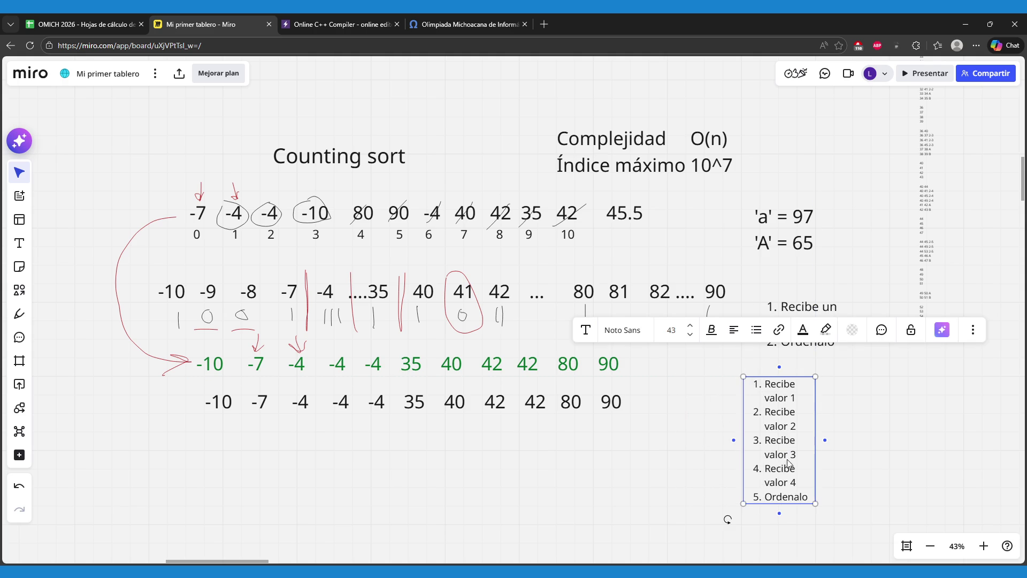
left_click(812, 498)
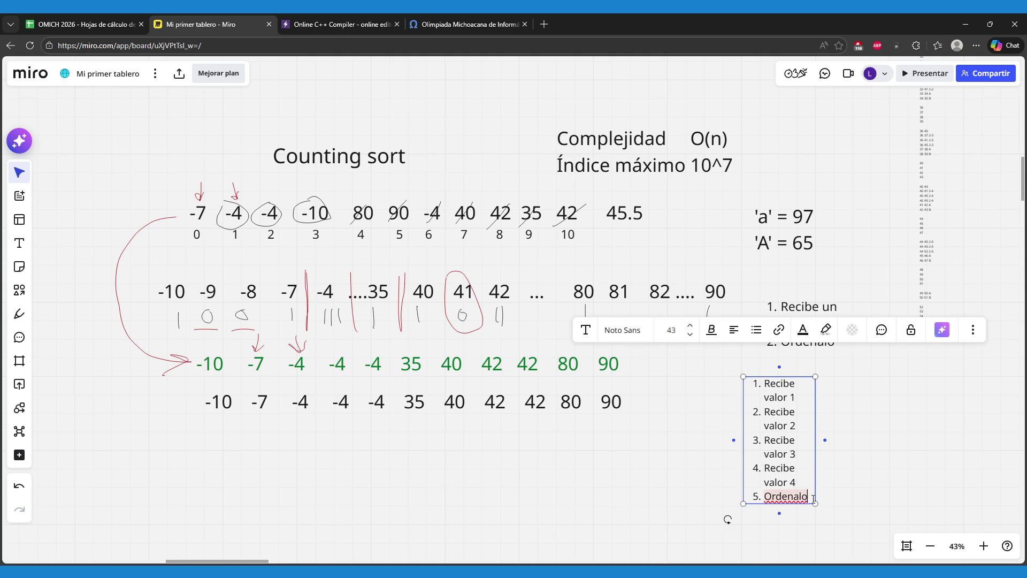
key("BackSpace")
key("BackSpace")
type("n valores")
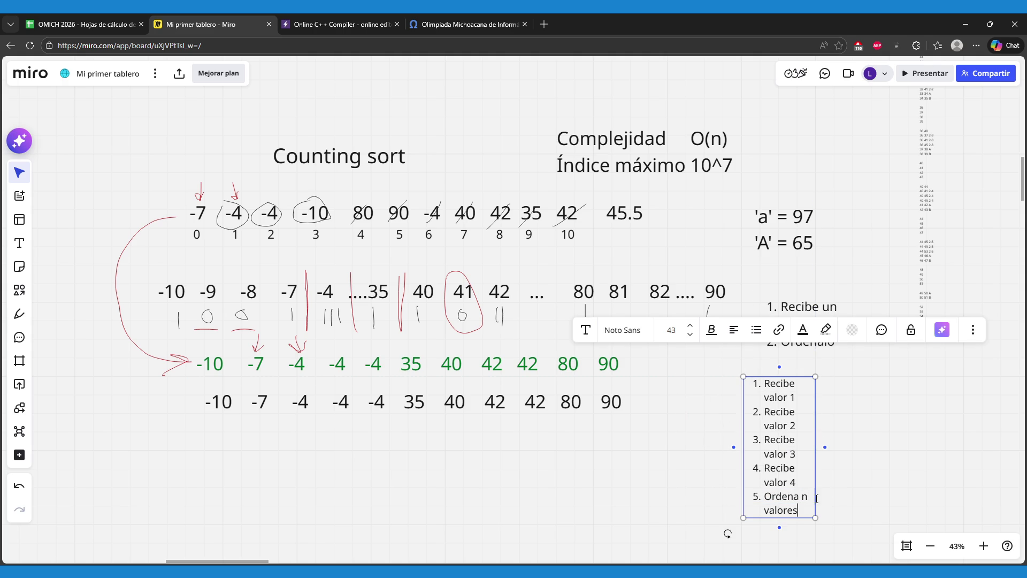
left_click_drag(818, 452, 857, 452)
left_click(796, 526)
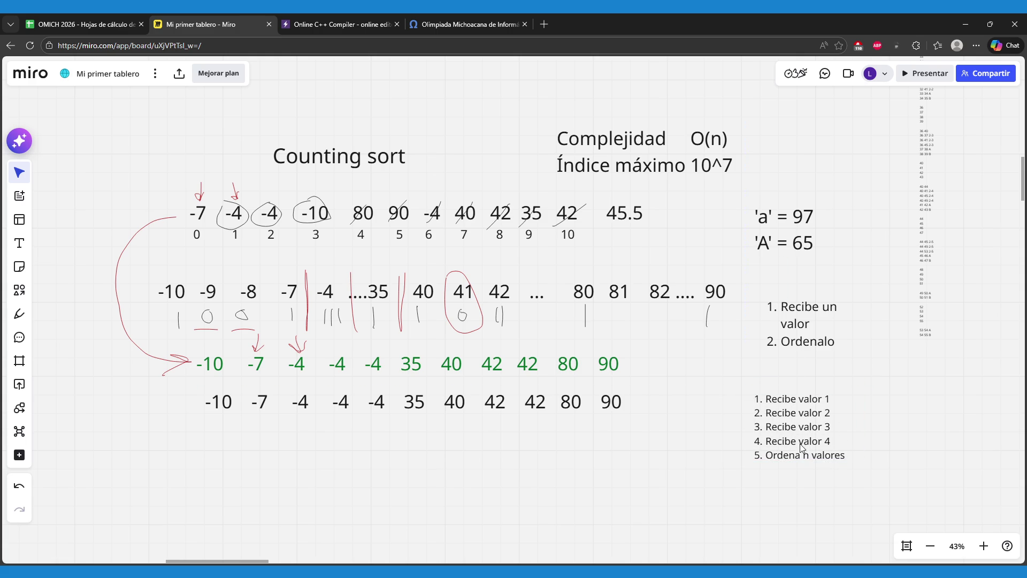
- Widen the two-step note so items fit one line and move it down-left
left_click(805, 324)
left_click_drag(845, 328, 874, 328)
left_click_drag(804, 337, 791, 372)
left_click(714, 429)
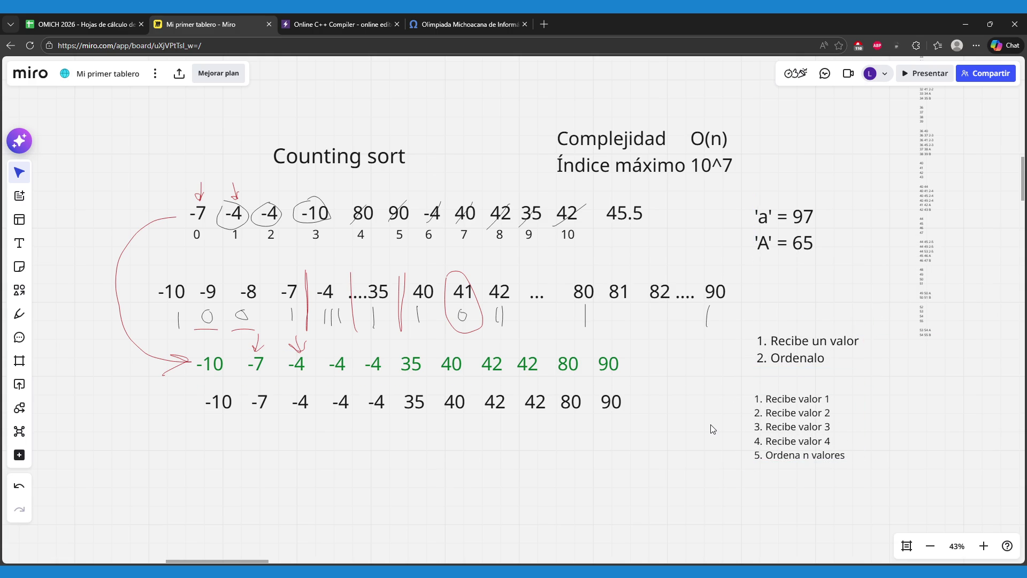
- Add a sixth item 'Imprimir ordenados', widen the list, and shift both lists down-left
mouse_move(782, 435)
left_mouse_down()
mouse_move(794, 435)
mouse_move(773, 398)
left_mouse_up()
left_click(794, 433)
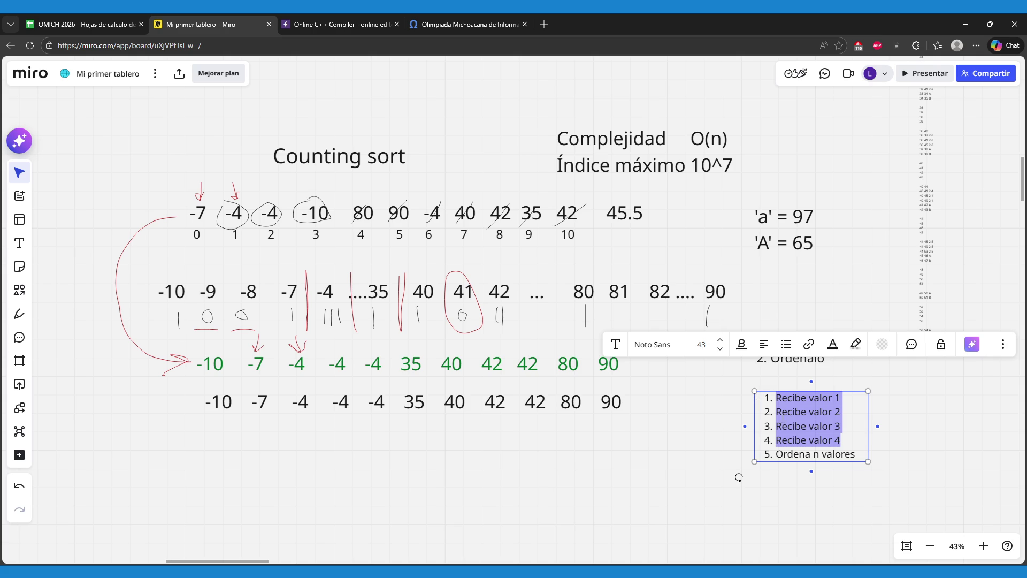
left_click(862, 456)
key("Return")
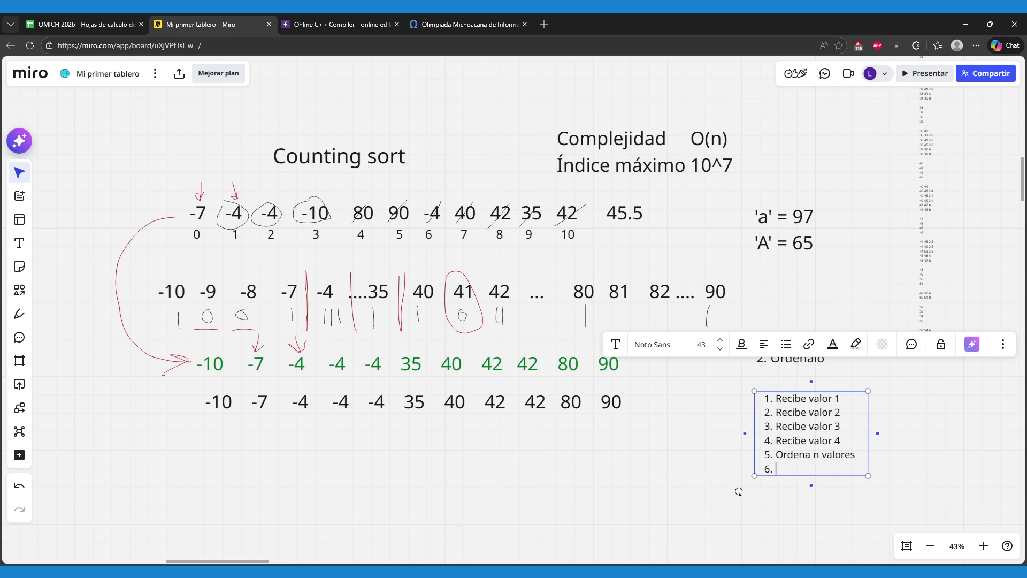
type("Imprimir ord")
type("enados")
left_click_drag(869, 454, 898, 450)
left_click(682, 459)
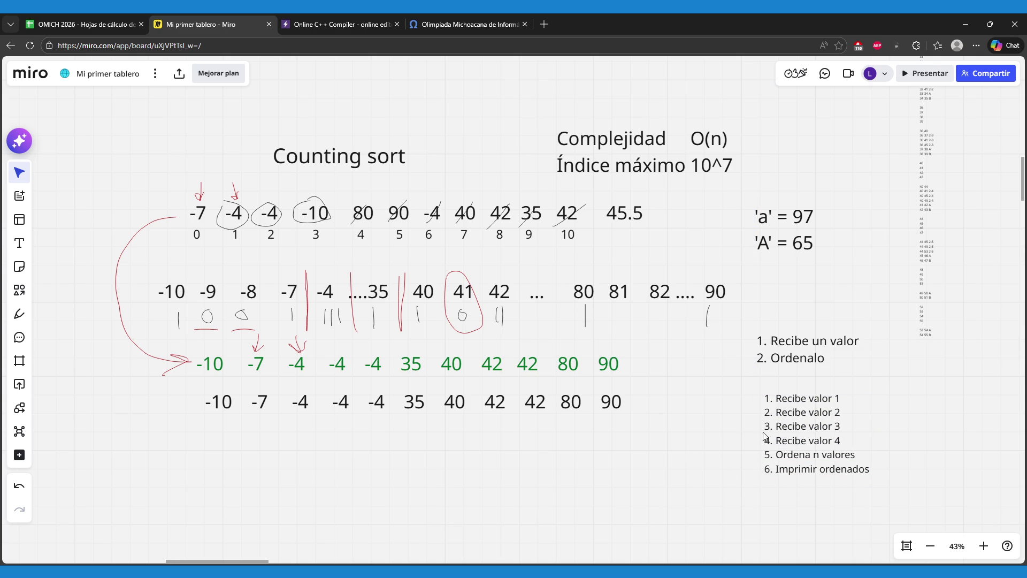
left_click_drag(787, 442, 781, 471)
left_click_drag(799, 349, 793, 363)
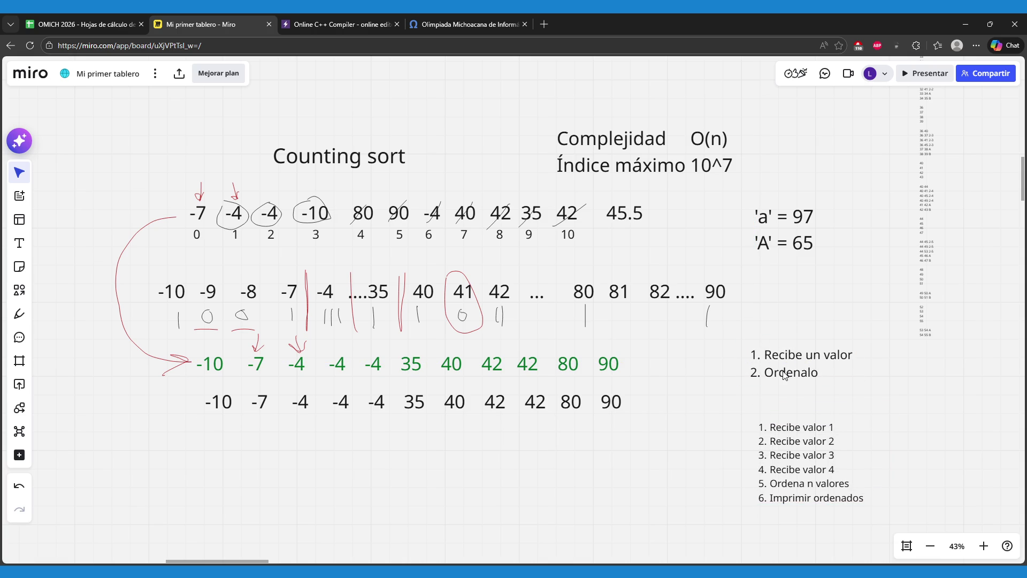
- Append 'Imprimir' as item 3 of the Recibe un valor / Ordenalo note
double_click(785, 374)
left_click(831, 374)
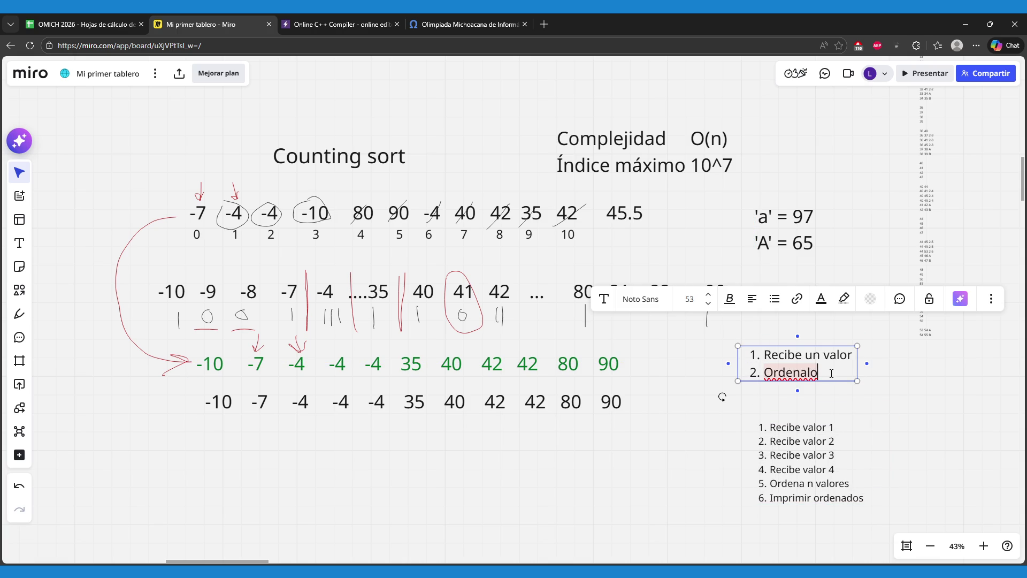
key("Return")
type("Imprimir")
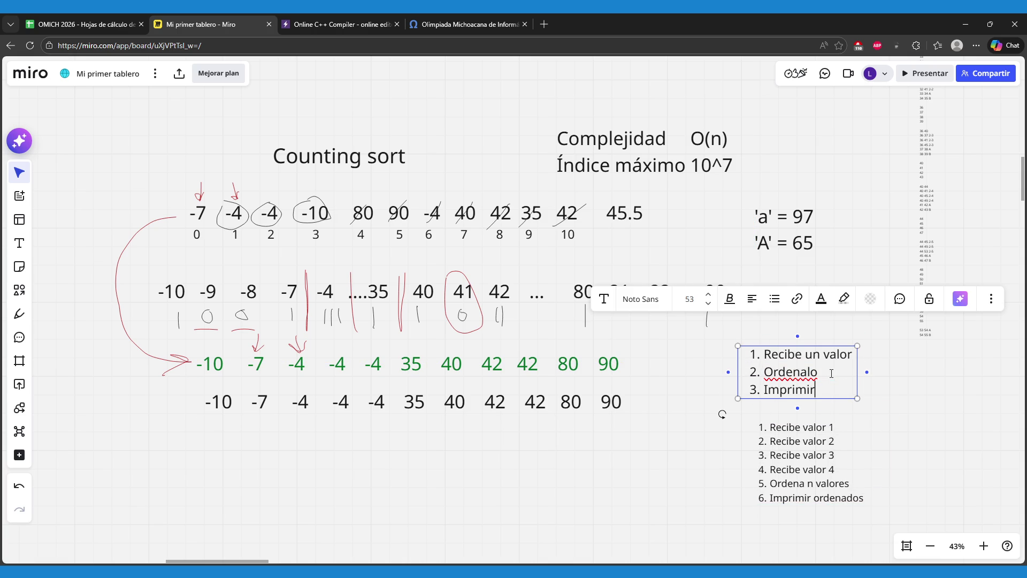
left_click_drag(824, 389, 757, 394)
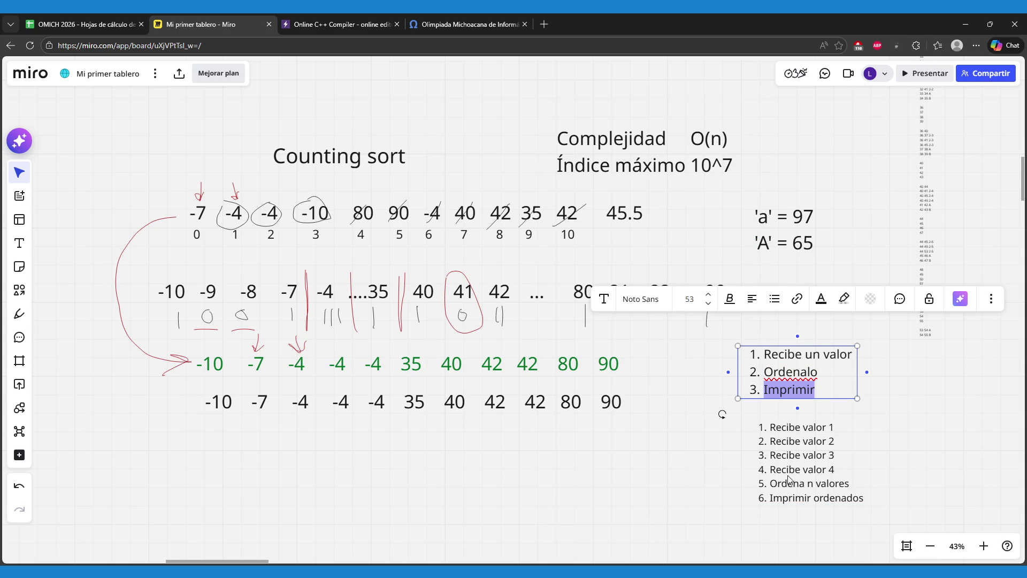
- Highlight each step of the six-step list, then each step of the three-step list
left_click(807, 485)
left_click_drag(849, 484, 767, 481)
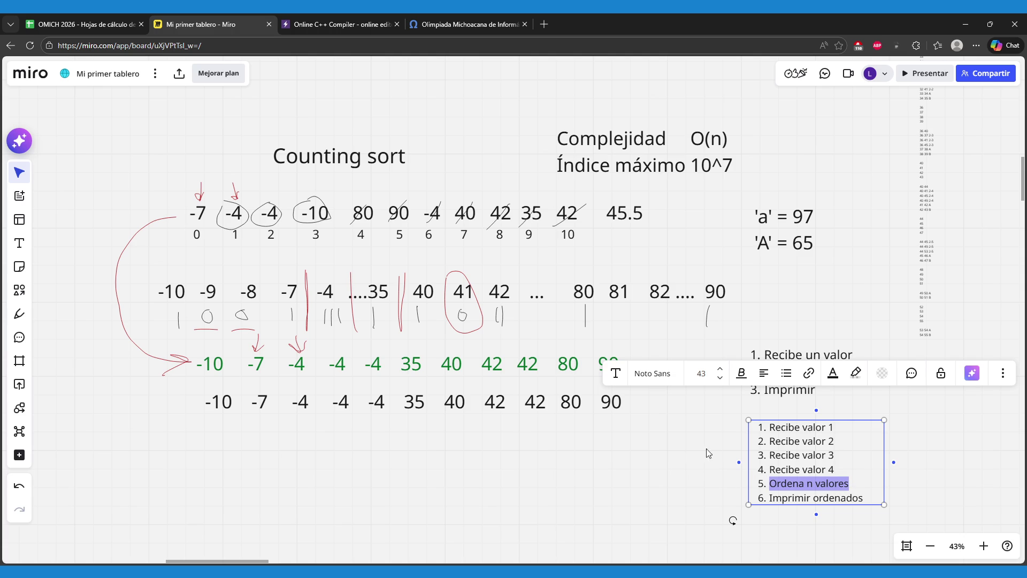
left_click_drag(834, 469, 775, 441)
left_click_drag(849, 486, 765, 481)
left_click_drag(869, 499, 766, 495)
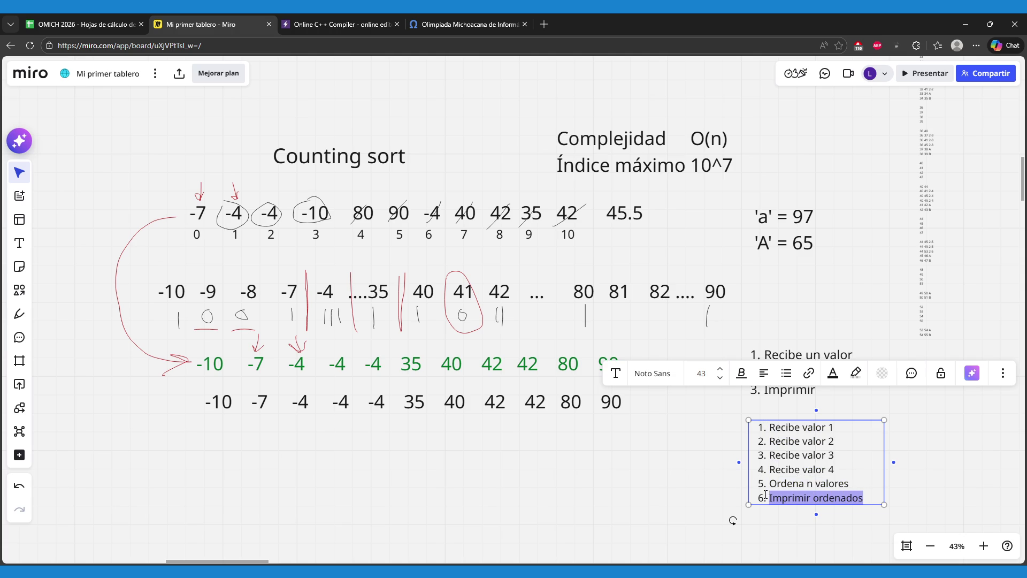
left_click(679, 488)
left_click(796, 376)
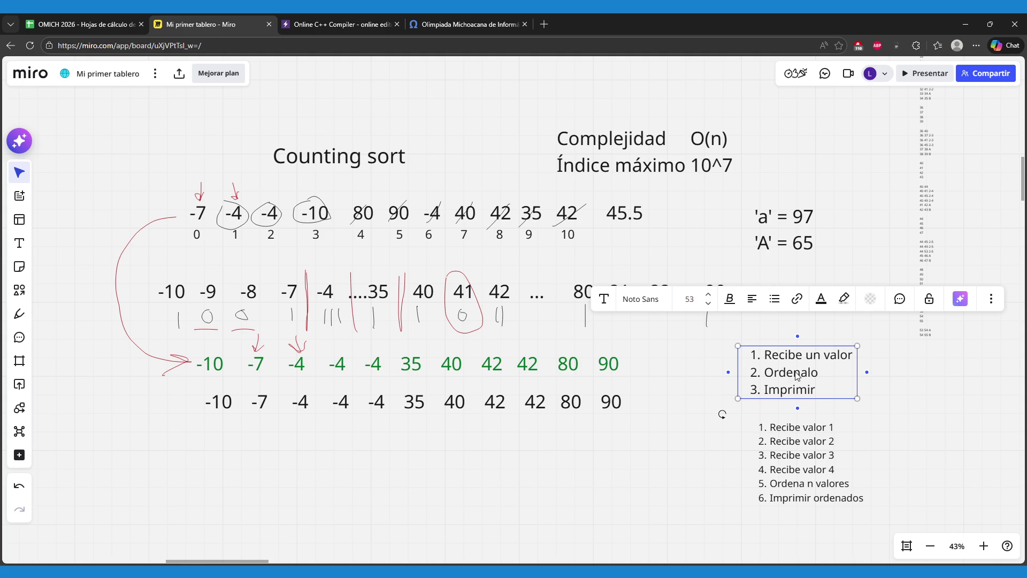
left_click(796, 374)
left_click_drag(853, 354, 763, 360)
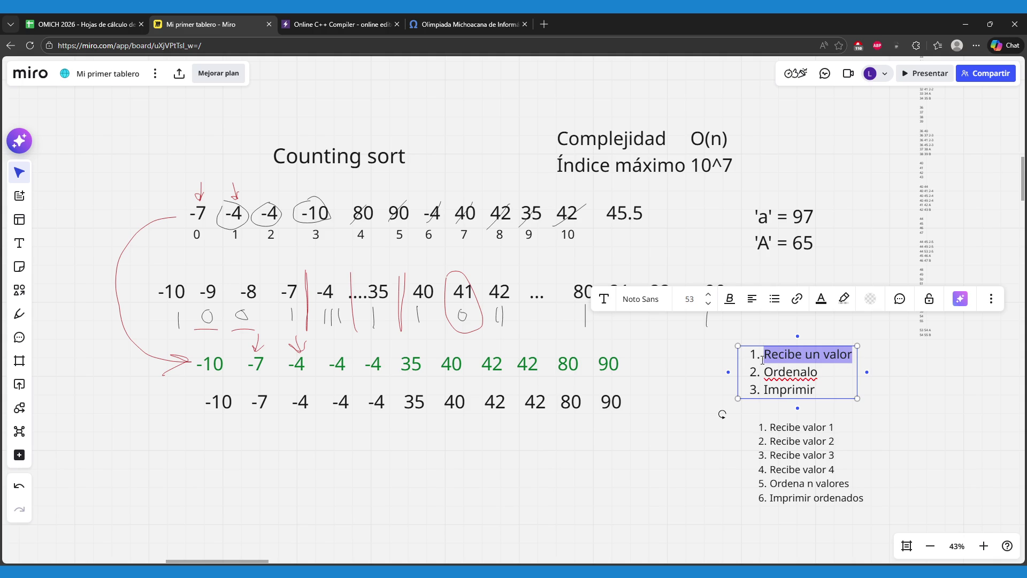
mouse_move(820, 375)
left_mouse_down()
mouse_move(763, 375)
mouse_move(756, 387)
left_mouse_up()
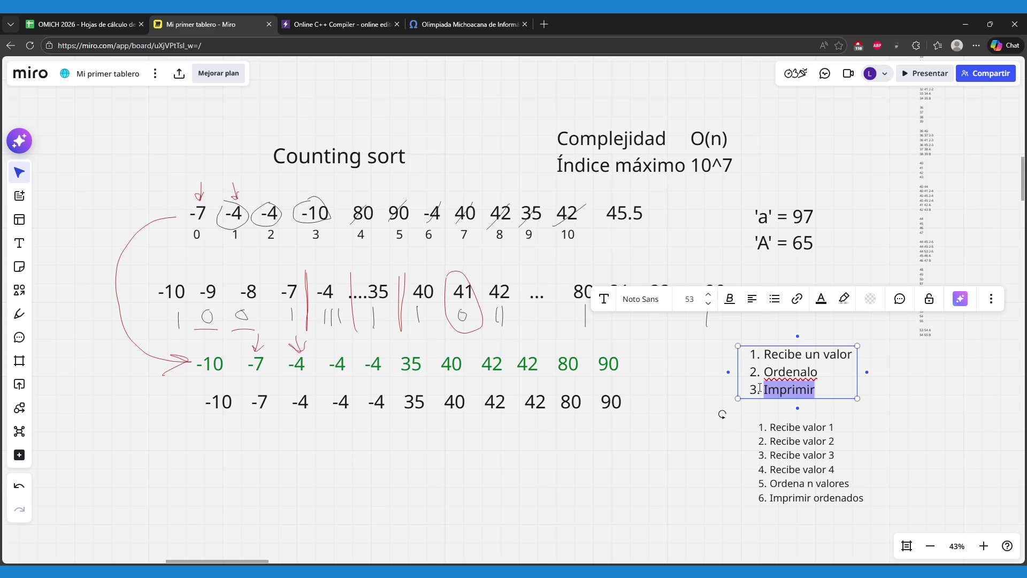
left_click(691, 468)
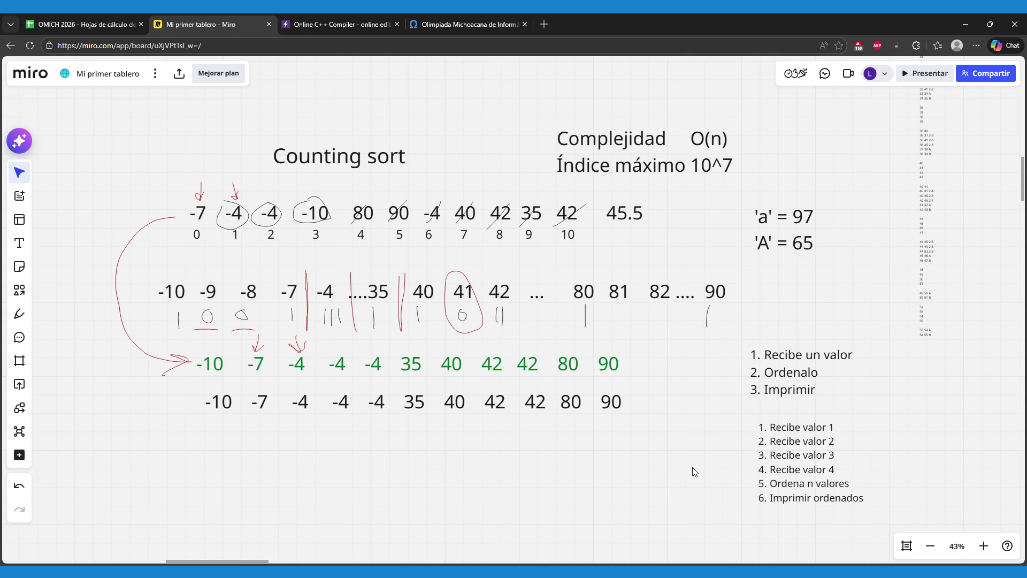
- Check the OMICH 2026 Link cells for Coordinate compression and Prefix sum, then bring up the C++ compiler
left_click(90, 24)
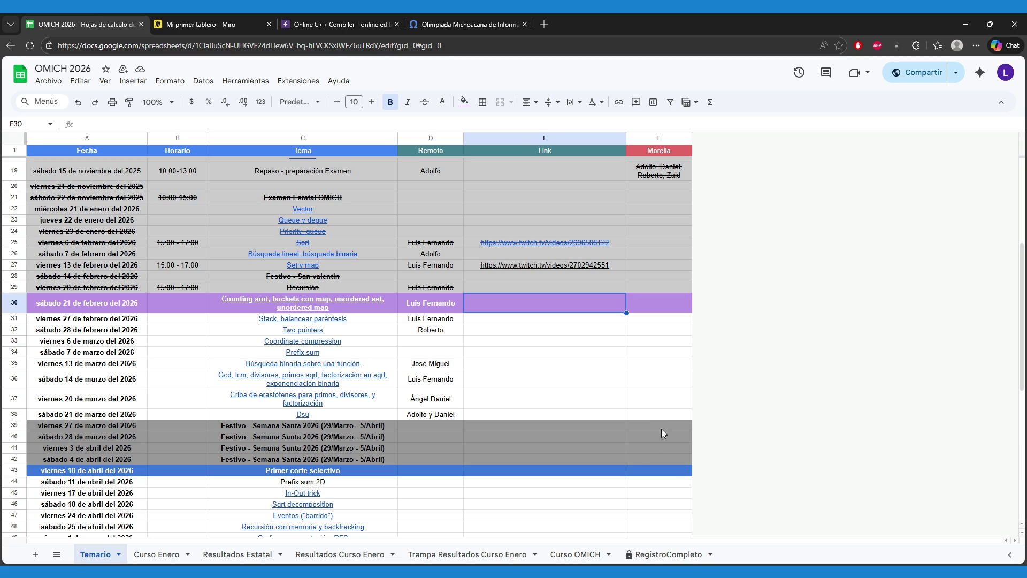
scroll(669, 396, "down", 1)
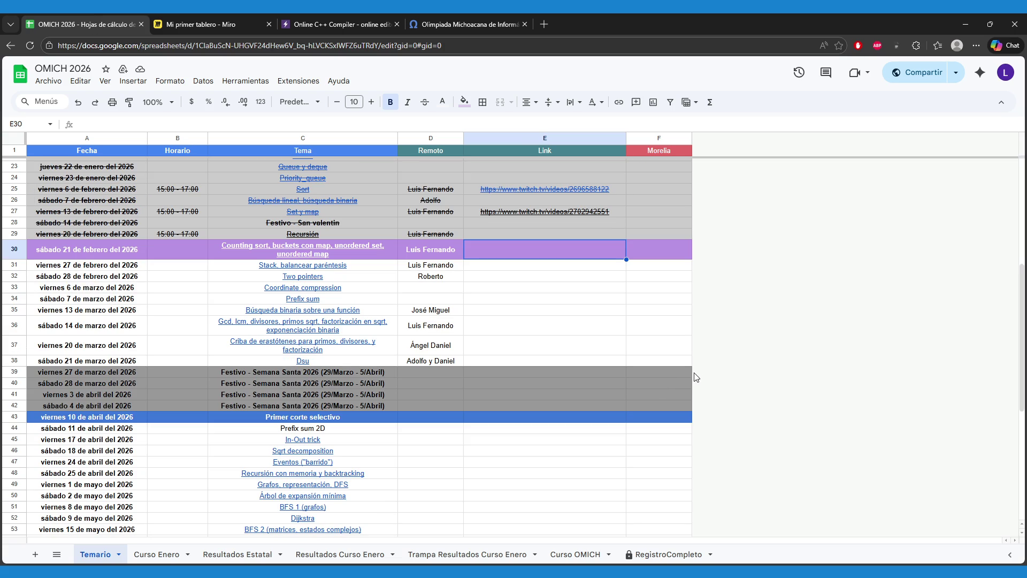
left_click(532, 292)
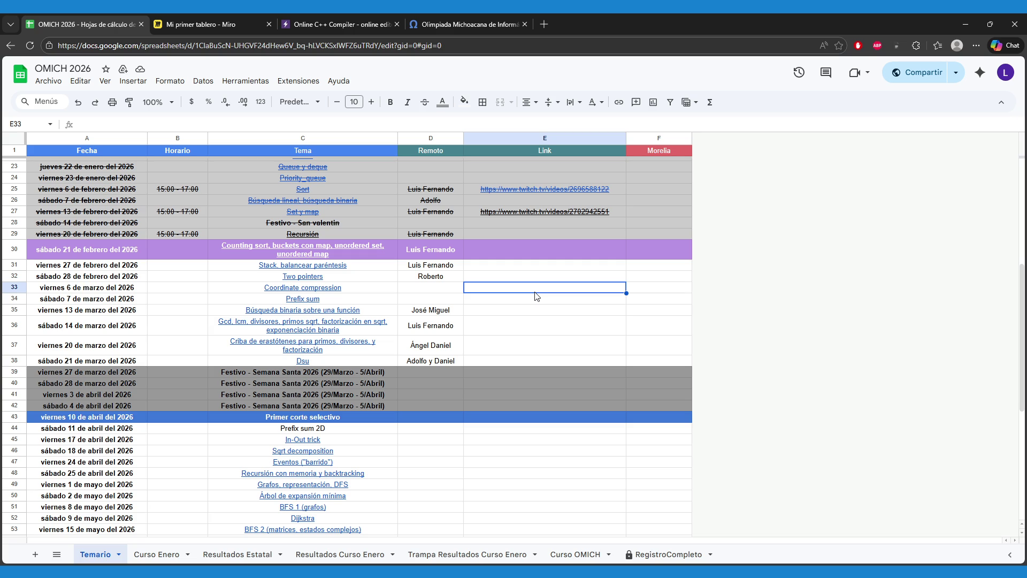
left_click(525, 305)
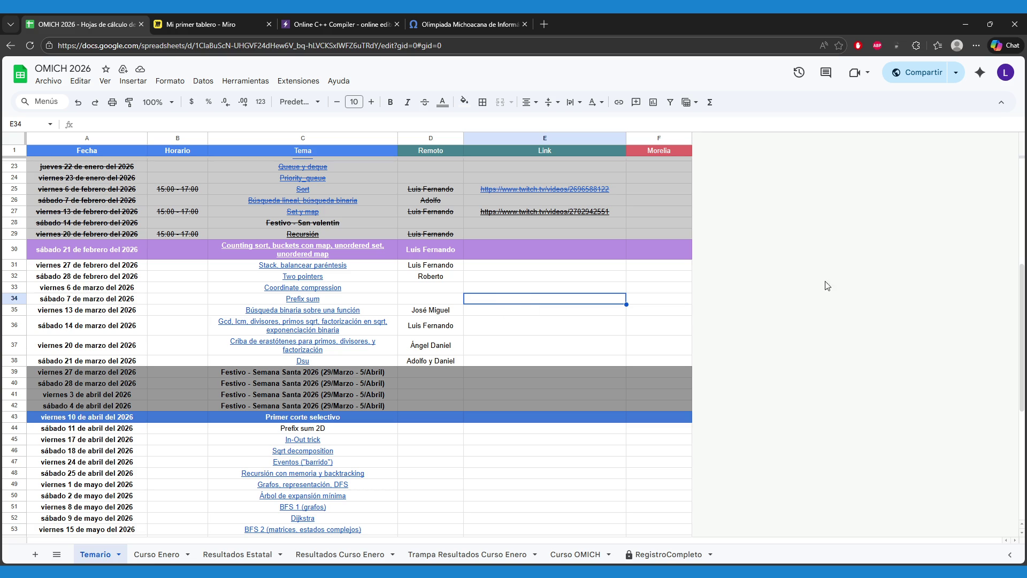
left_click(326, 14)
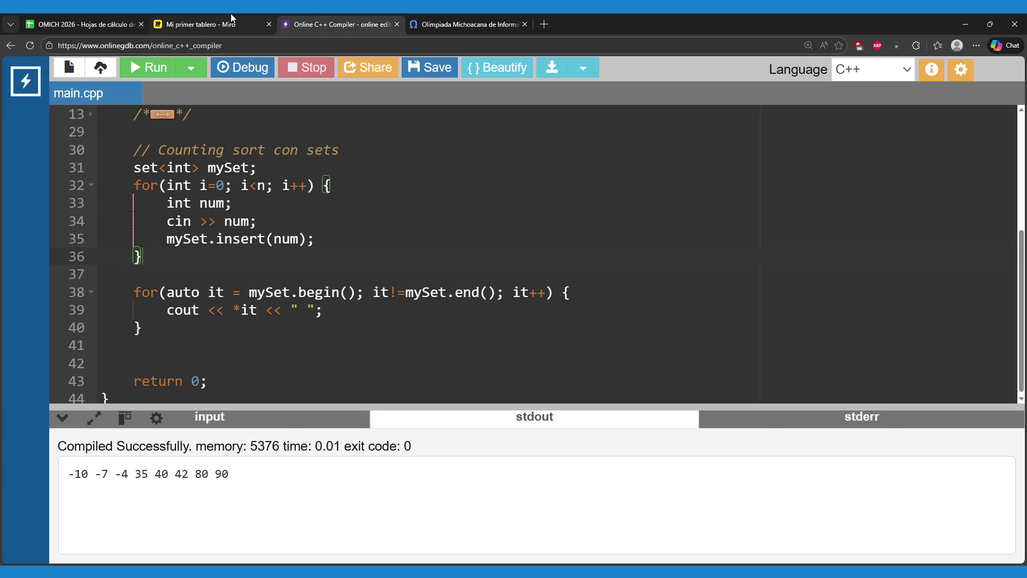
left_click(230, 14)
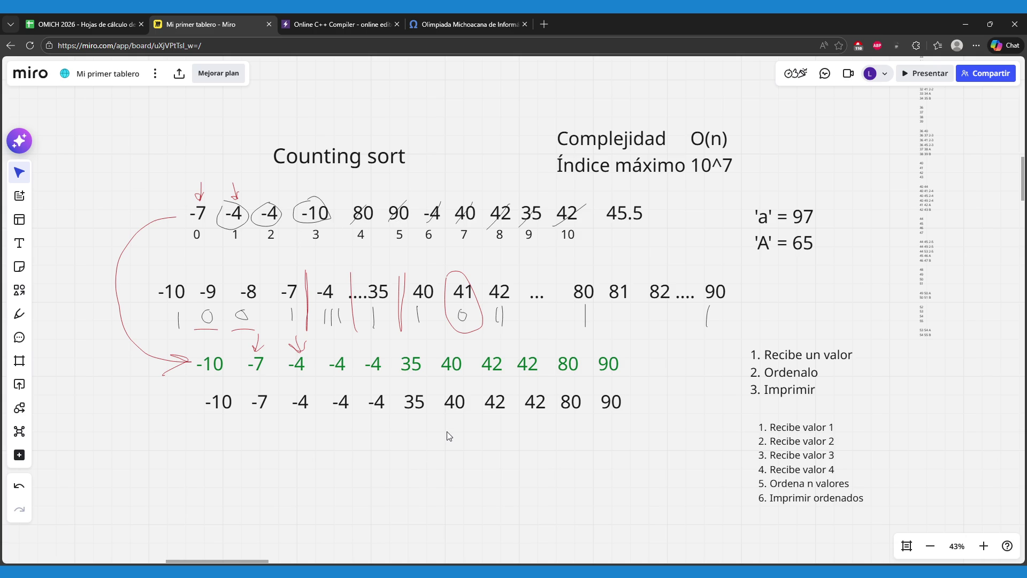
- Review the counting sort trace on the Miro board, then return to the OMICH 2026 spreadsheet
left_click(88, 22)
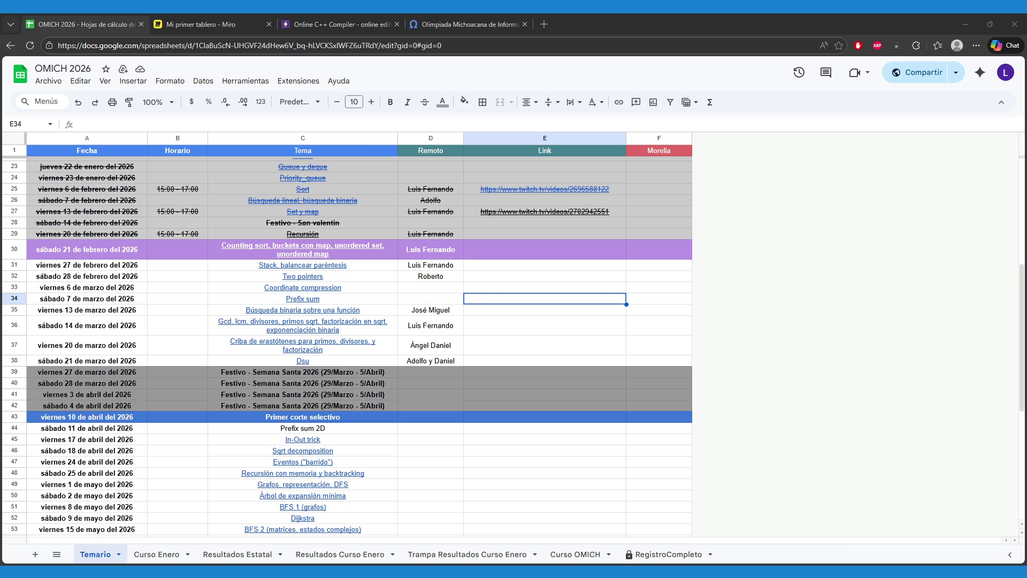
- Check the Link cells for the Prefix sum, Criba de erastótenes and Sqrt decomposition sessions
left_click(686, 442)
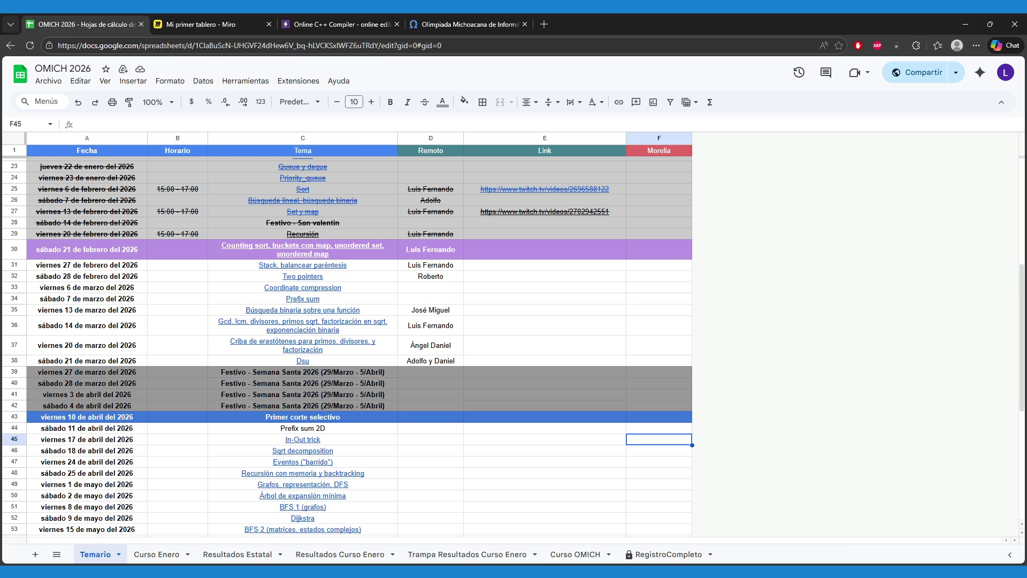
left_click(514, 303)
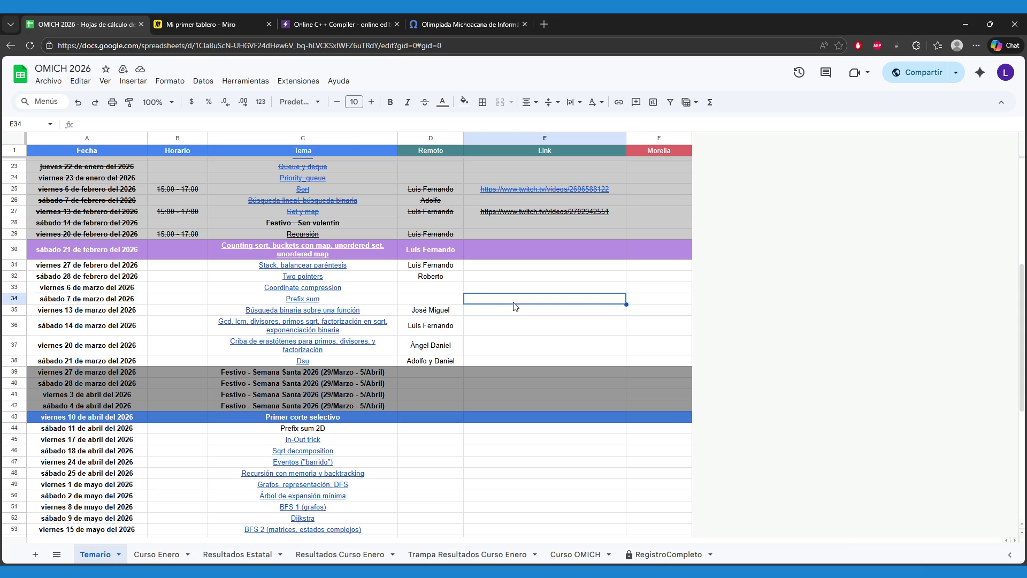
left_click(512, 346)
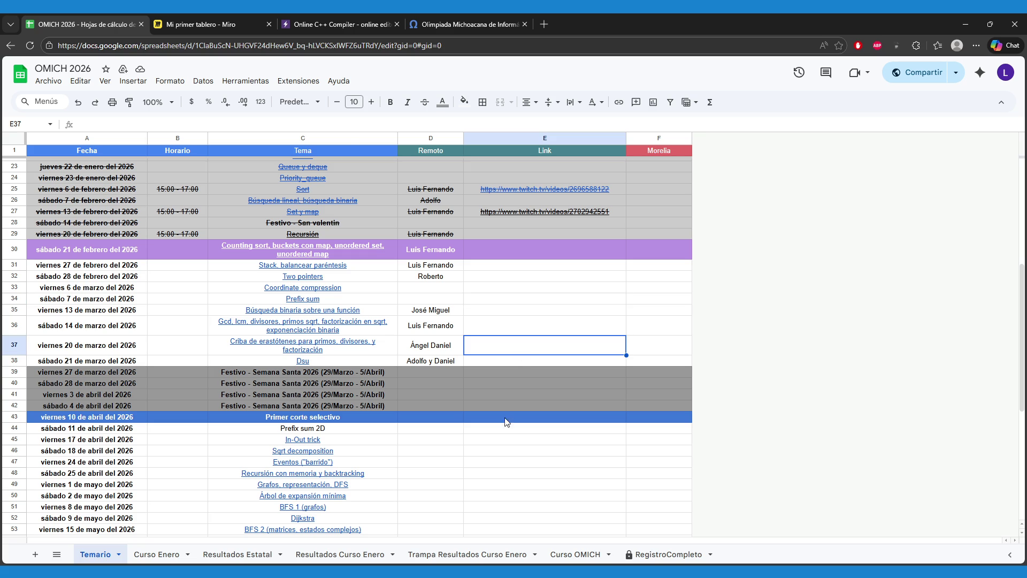
left_click(506, 450)
scroll(529, 447, "down", 2)
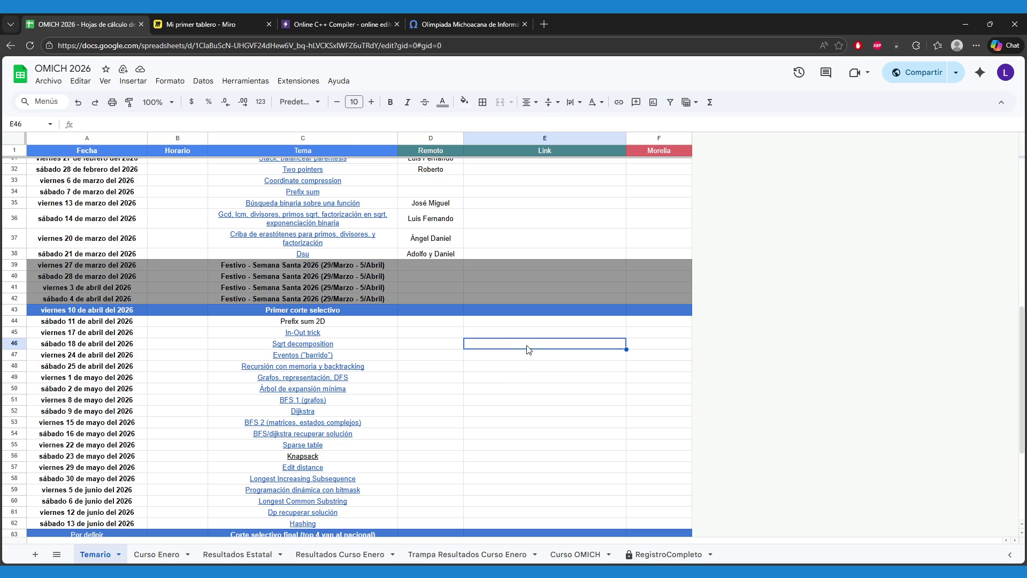
scroll(792, 361, "up", 5)
scroll(792, 360, "down", 3)
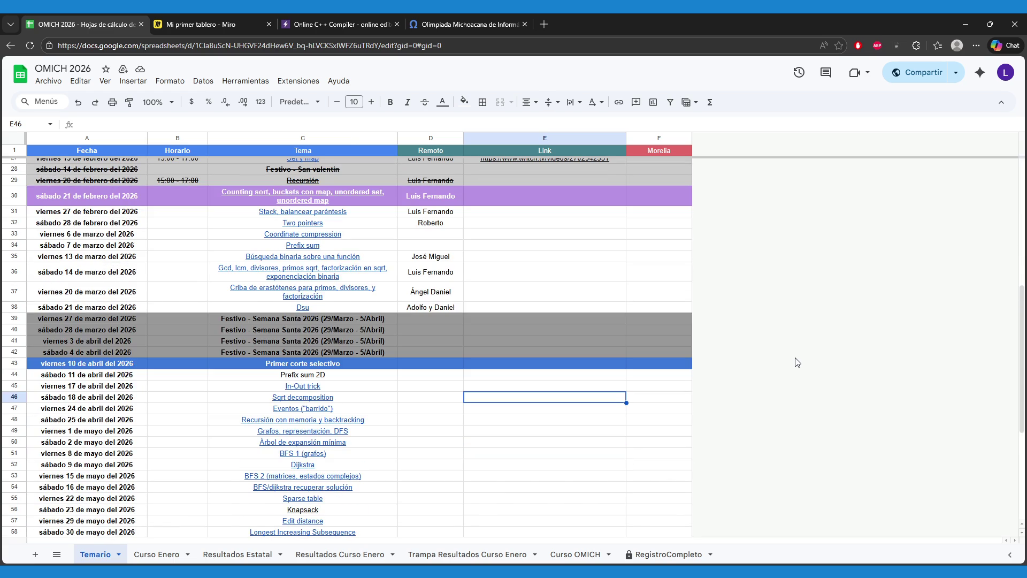
scroll(797, 361, "up", 2)
- Glance over the Miro board and C++ compiler, then bring up omegaUp problem A, Equipo de Basket
left_click(252, 15)
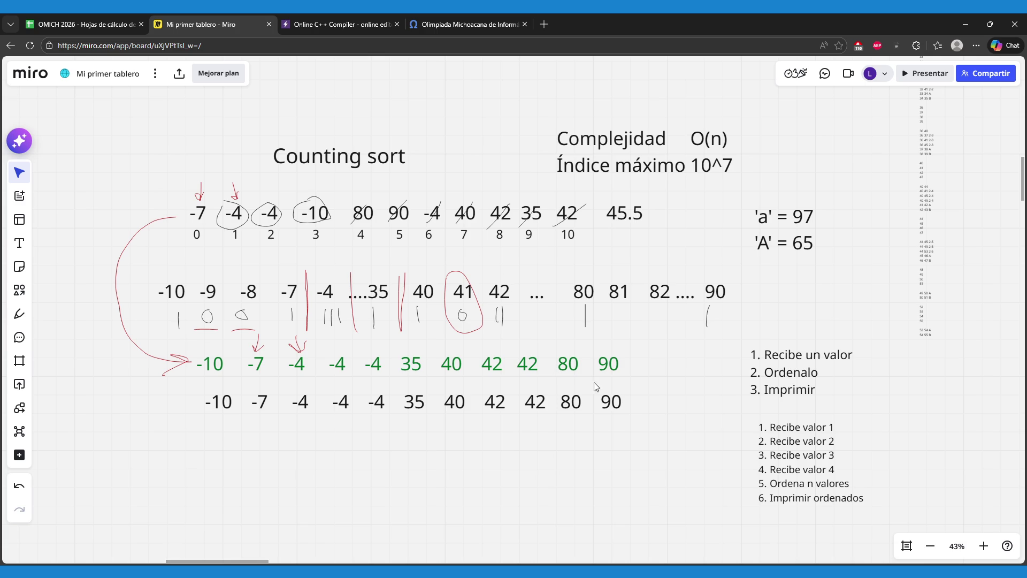
left_click_drag(654, 380, 631, 368)
left_click(314, 21)
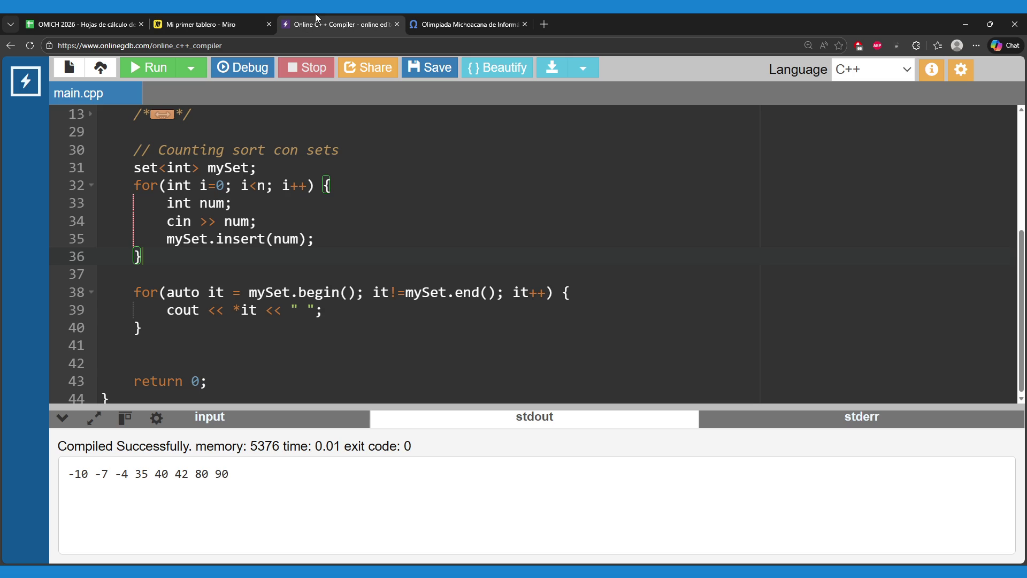
left_click(431, 18)
- Scroll through the Equipo de Basket problem statement
scroll(385, 303, "down", 3)
scroll(385, 302, "down", 3)
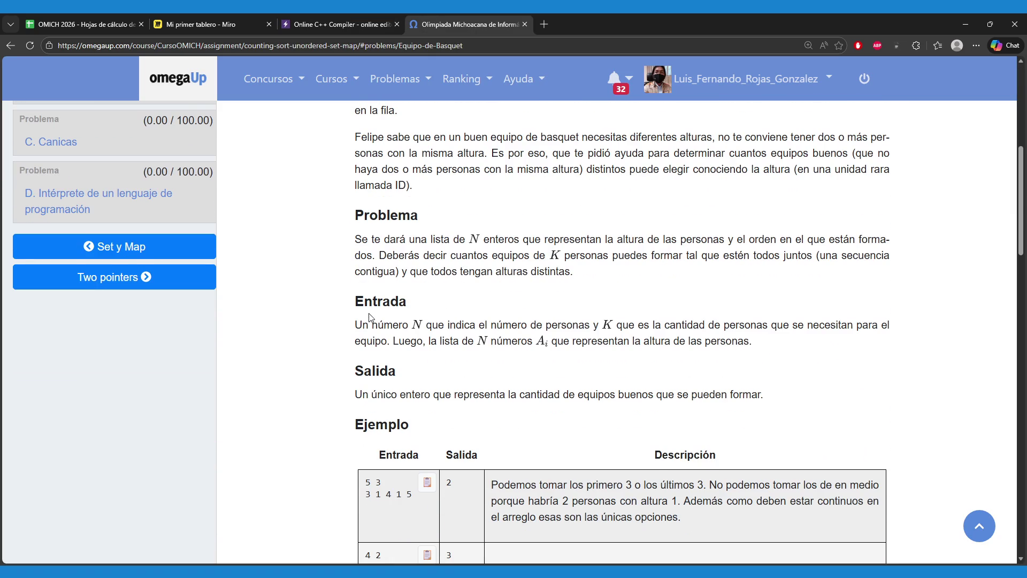
scroll(369, 317, "up", 6)
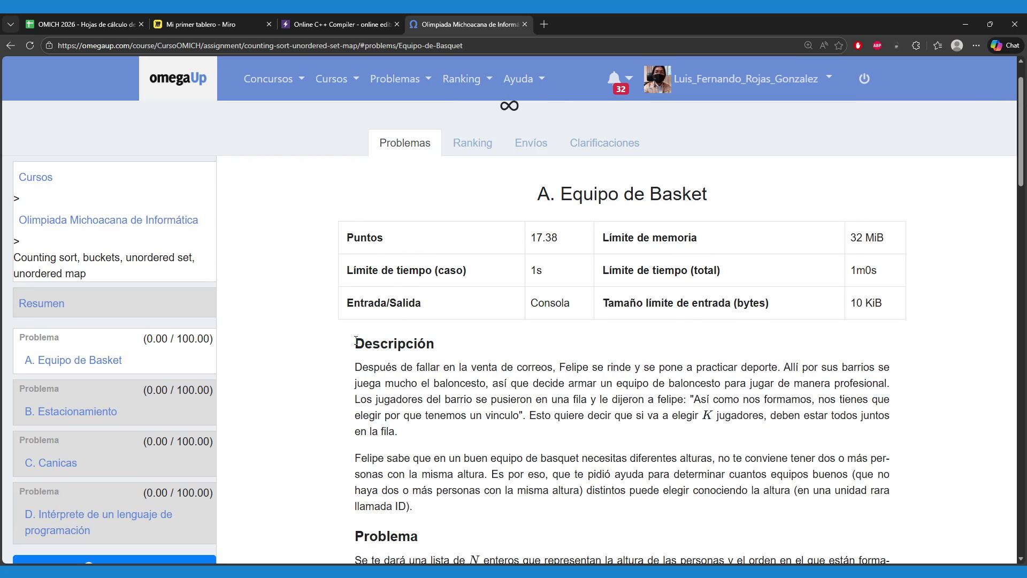
scroll(356, 341, "up", 1)
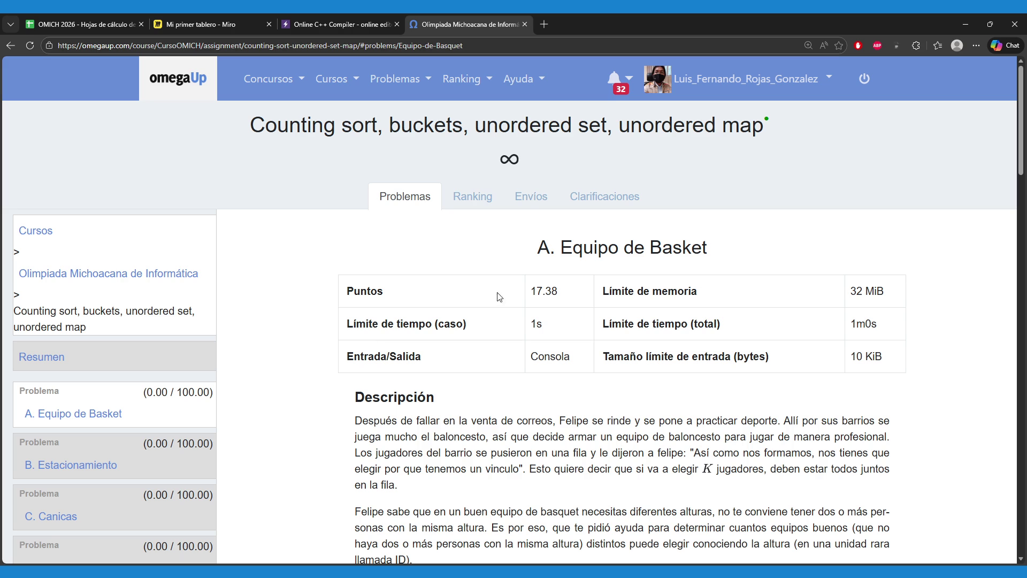
- Browse the assignment's submissions and verdicts, then return to problem A's statement
left_click(532, 201)
scroll(461, 278, "down", 5)
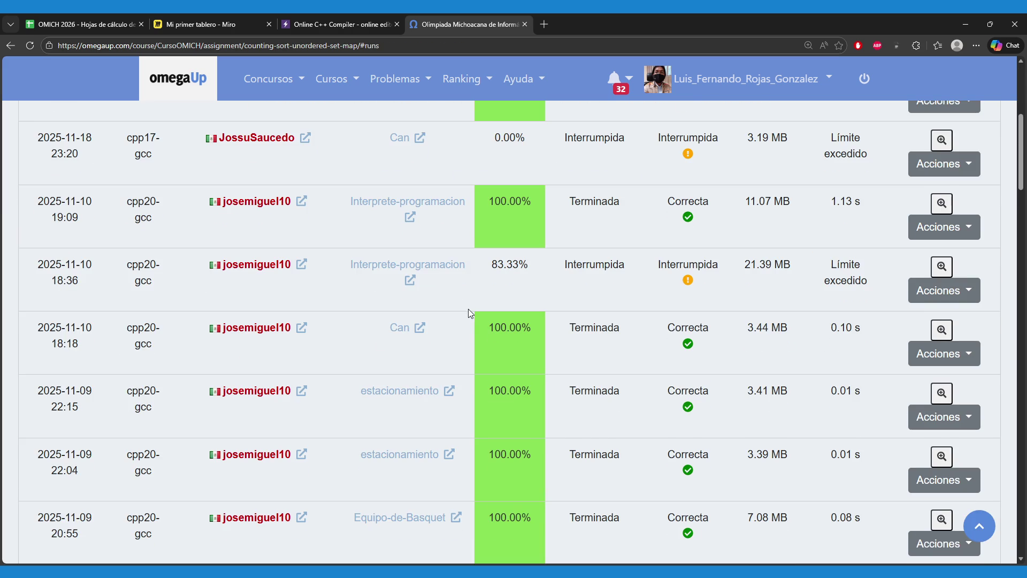
scroll(468, 308, "up", 4)
scroll(470, 315, "down", 7)
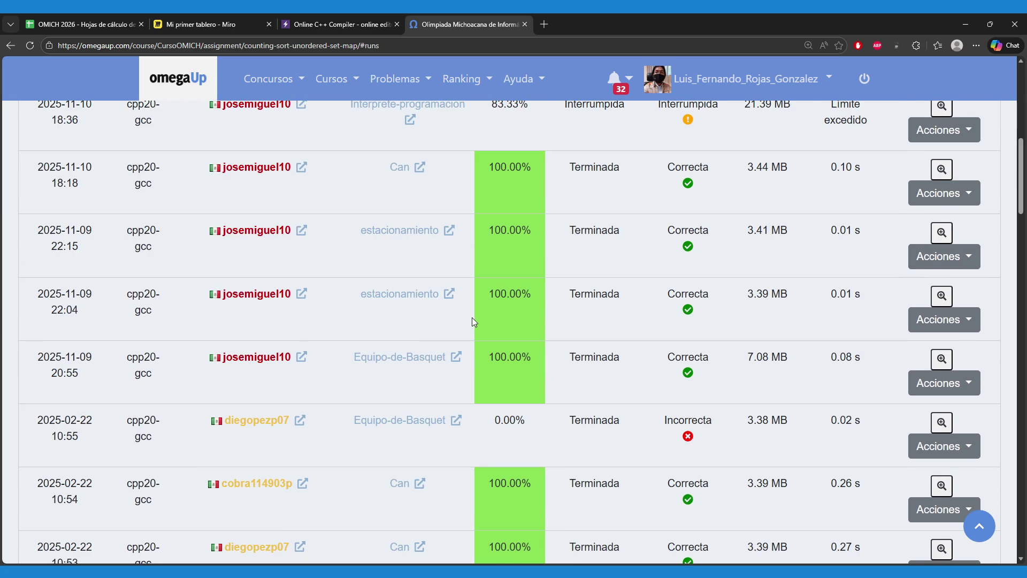
scroll(476, 319, "down", 2)
scroll(492, 321, "up", 6)
scroll(496, 321, "up", 4)
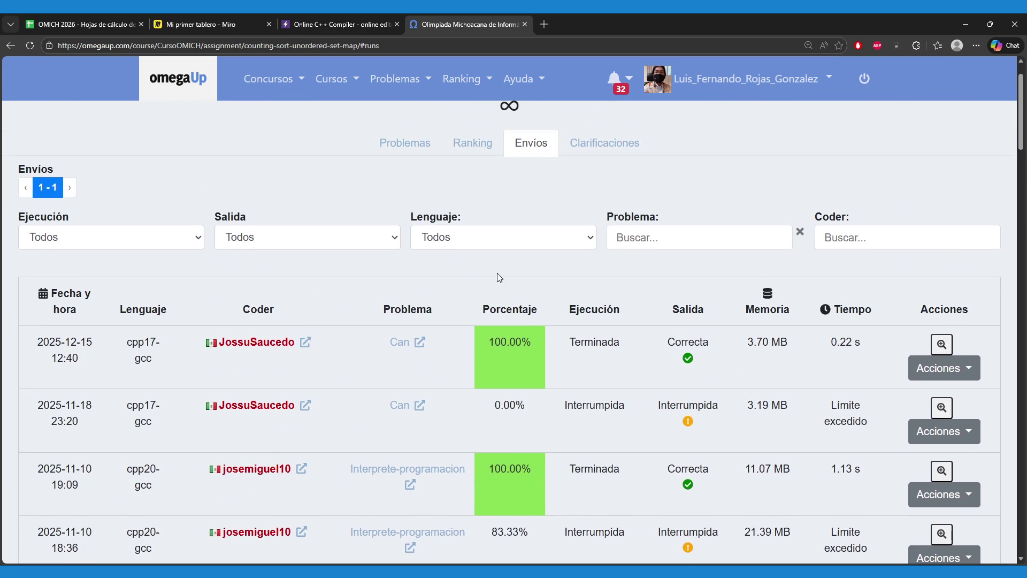
left_click(412, 142)
scroll(389, 359, "down", 2)
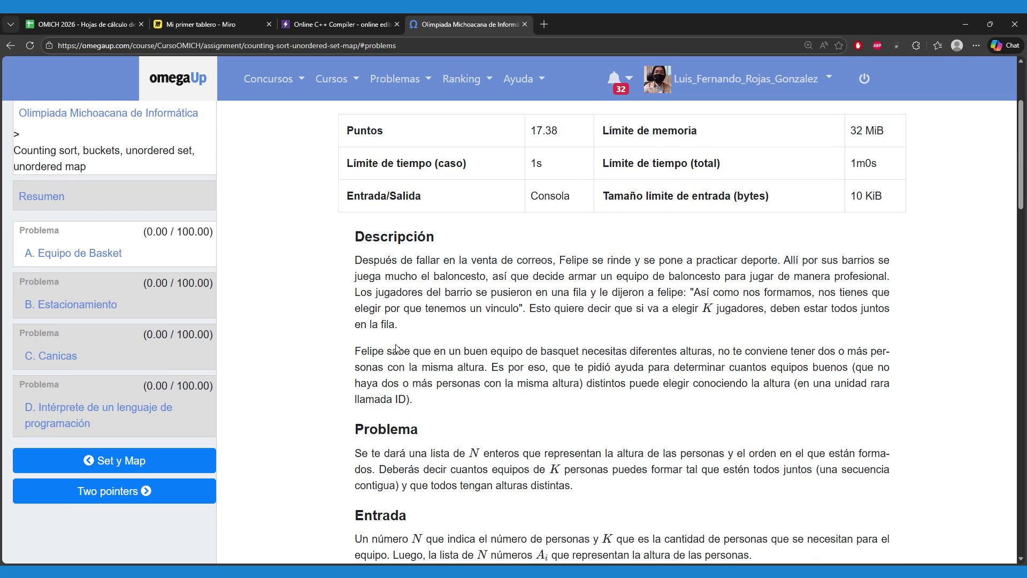
scroll(444, 364, "down", 1)
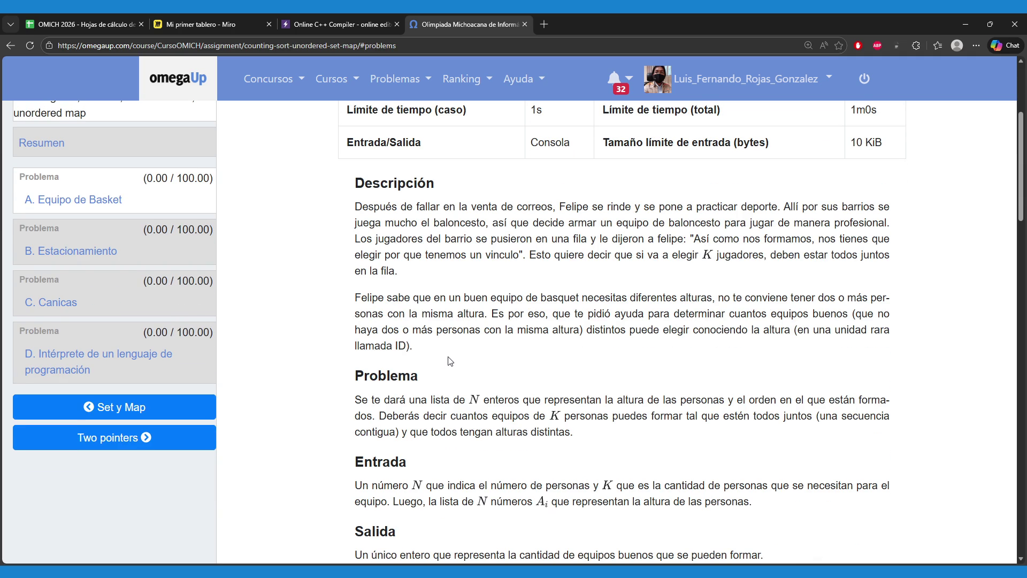
scroll(444, 366, "down", 3)
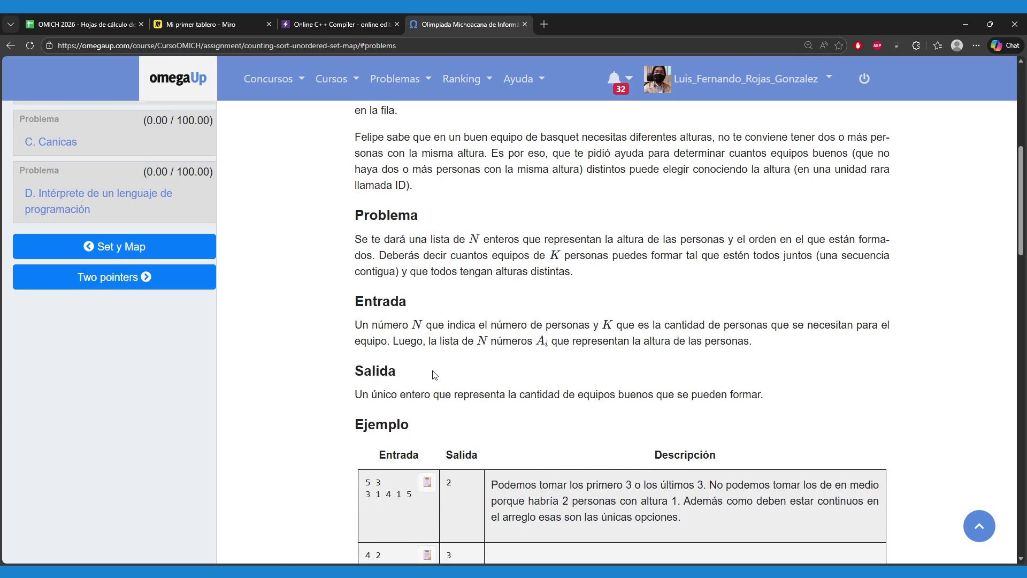
scroll(437, 374, "down", 4)
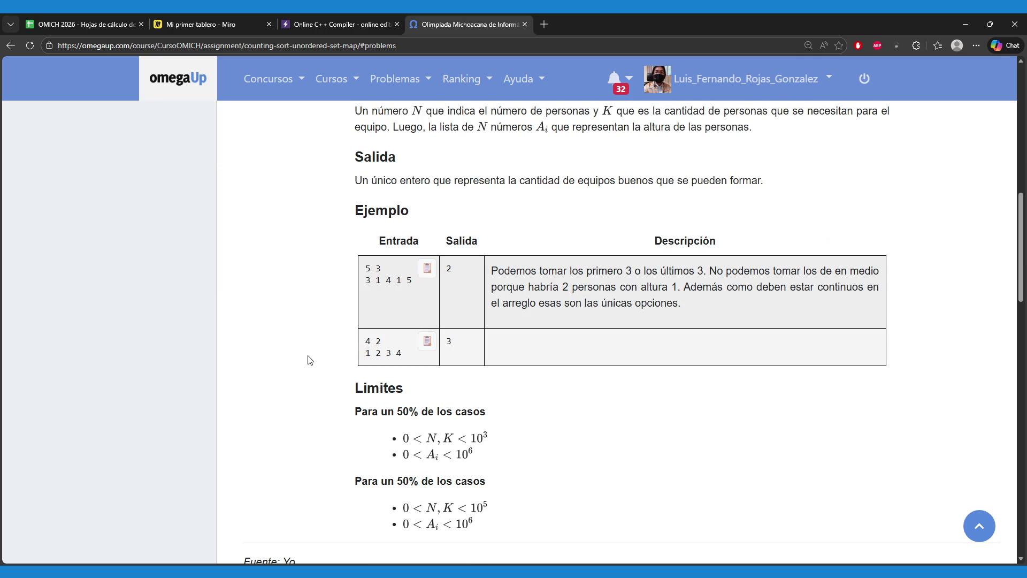
scroll(308, 360, "up", 9)
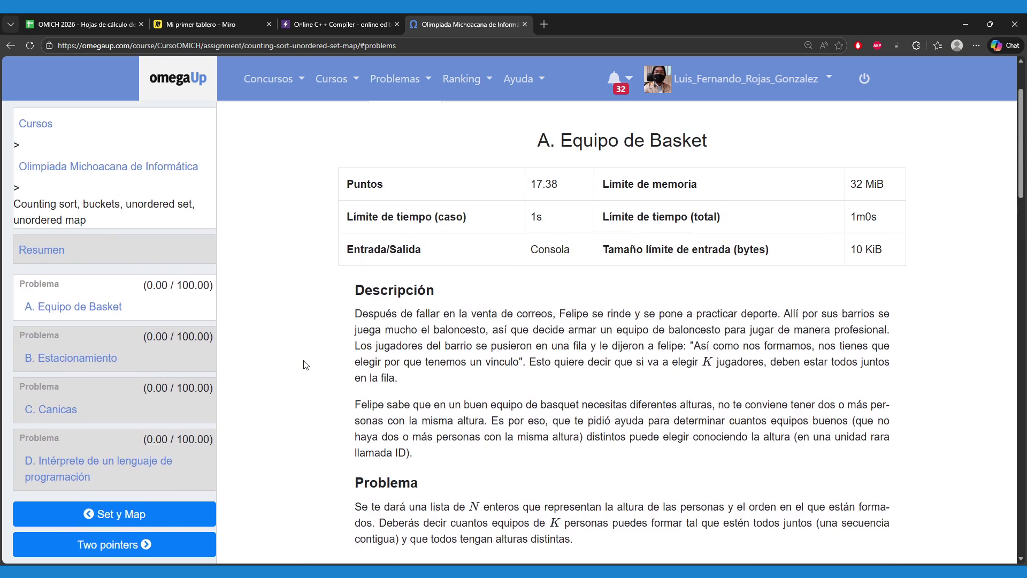
scroll(305, 365, "down", 1)
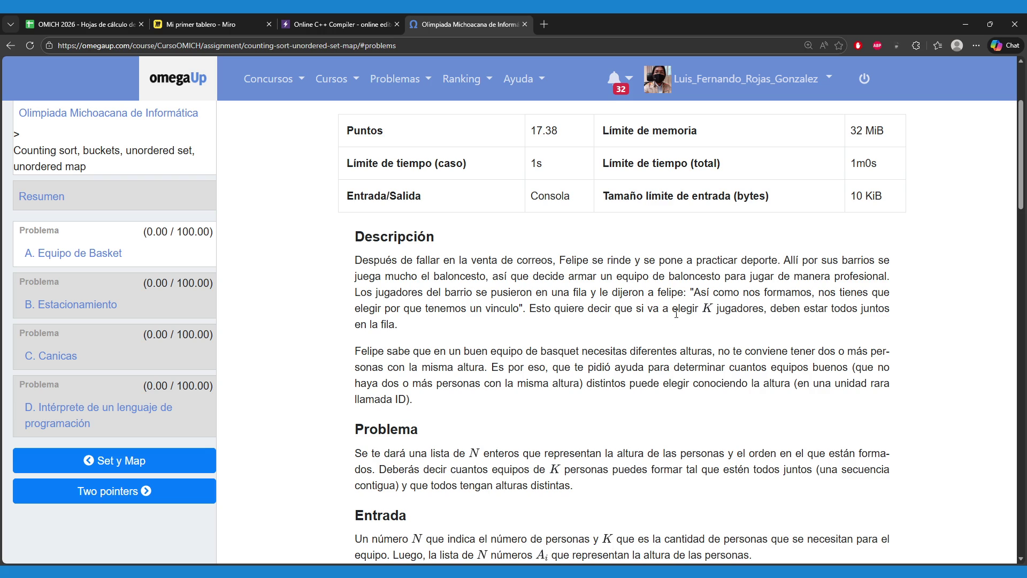
left_click_drag(695, 308, 765, 310)
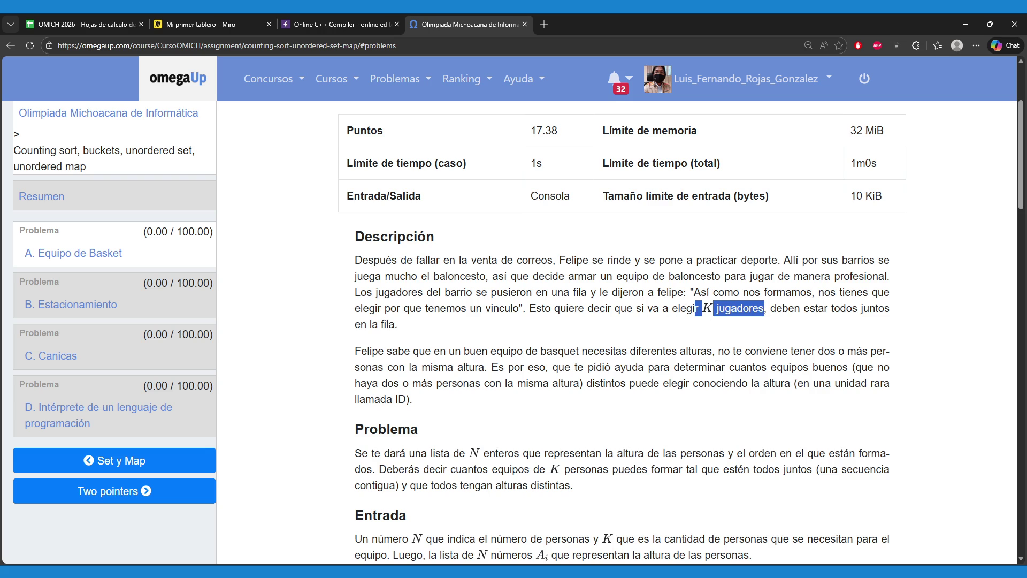
left_click(772, 351)
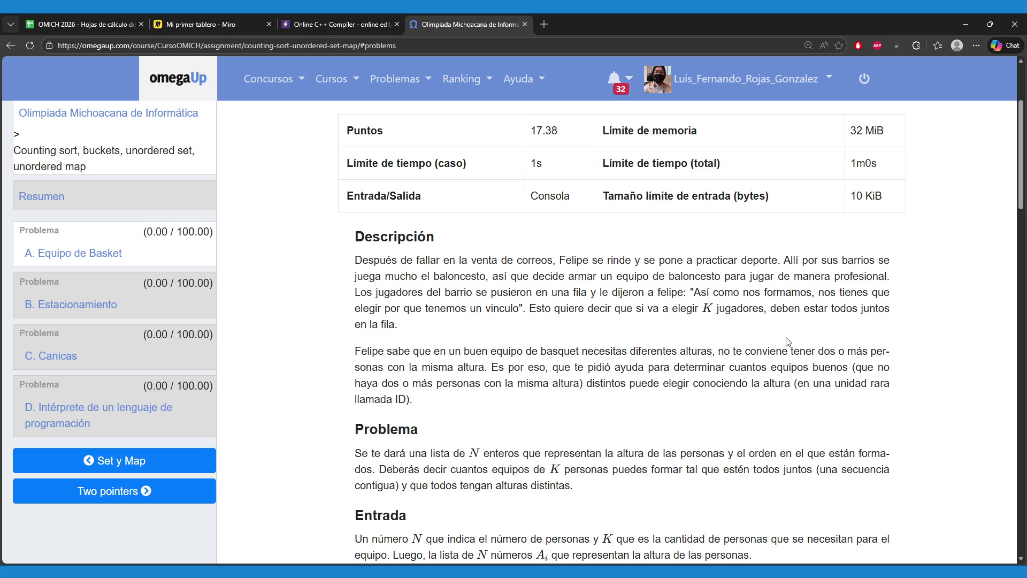
left_click_drag(770, 310, 878, 309)
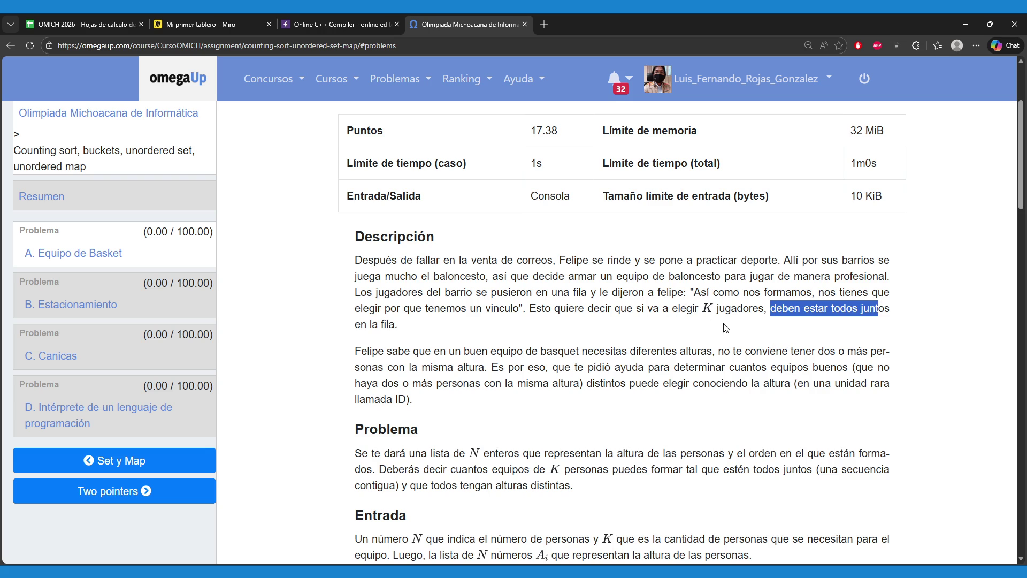
left_click(503, 340)
scroll(511, 340, "down", 3)
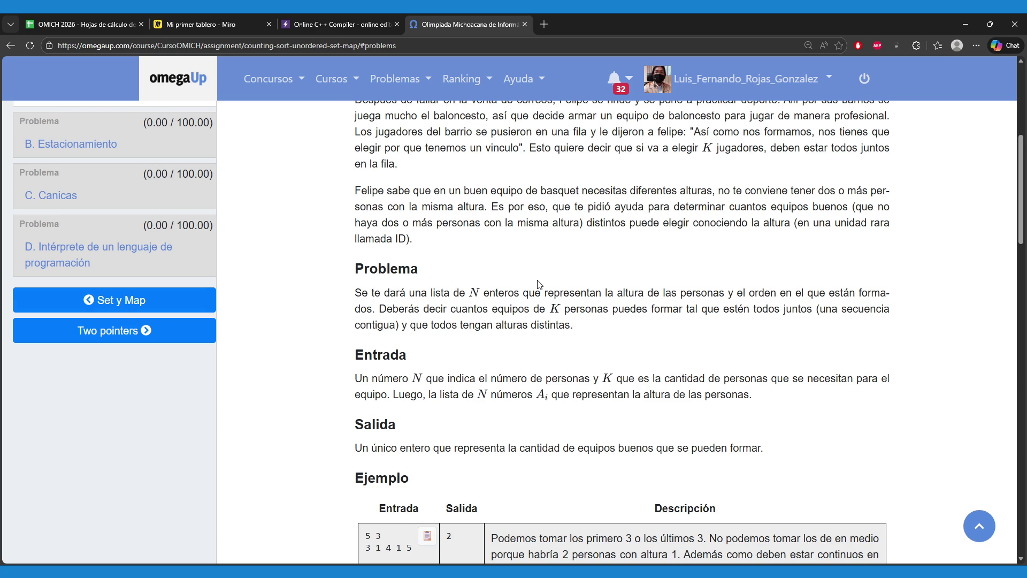
- Read down to the Ejemplo table, then return to the OMICH 2026 spreadsheet
scroll(540, 284, "down", 2)
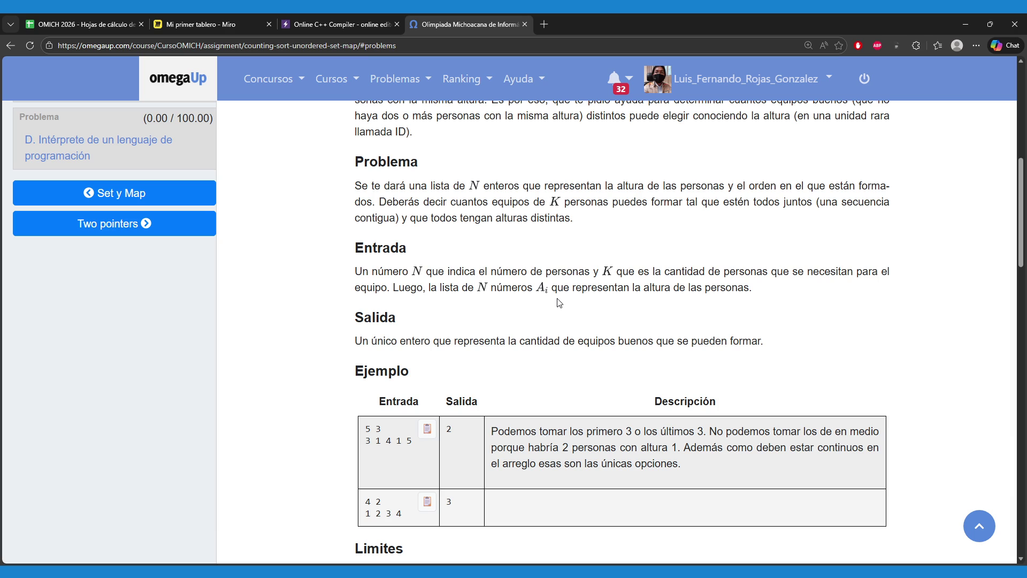
left_click(86, 24)
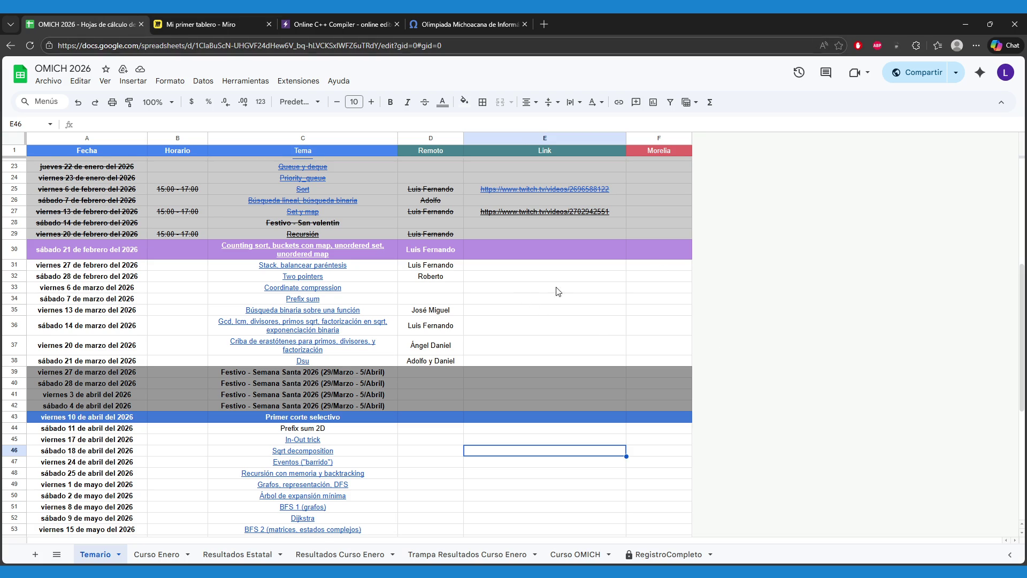
scroll(590, 322, "up", 2)
scroll(594, 337, "up", 2)
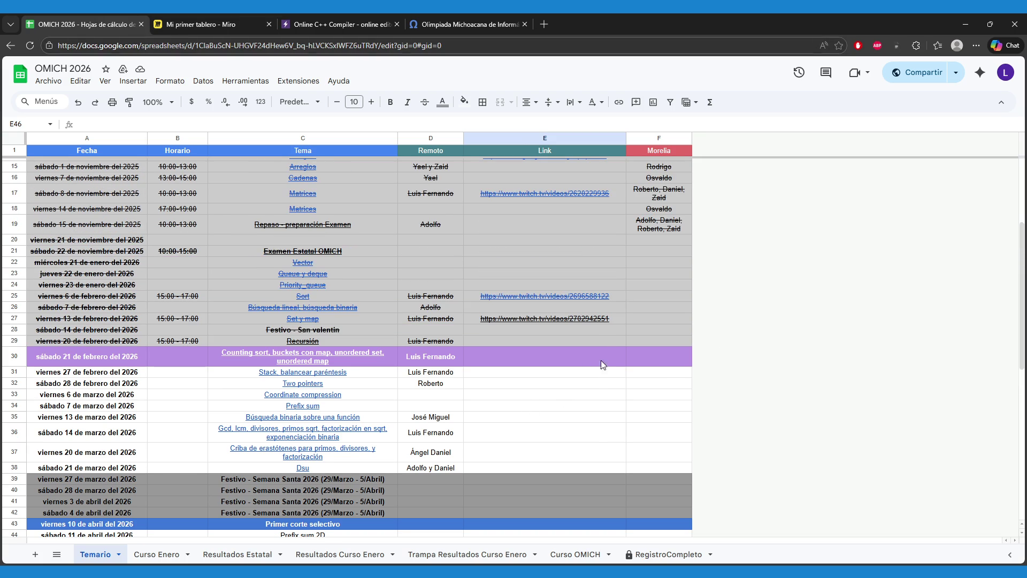
left_click(644, 310)
scroll(663, 330, "up", 2)
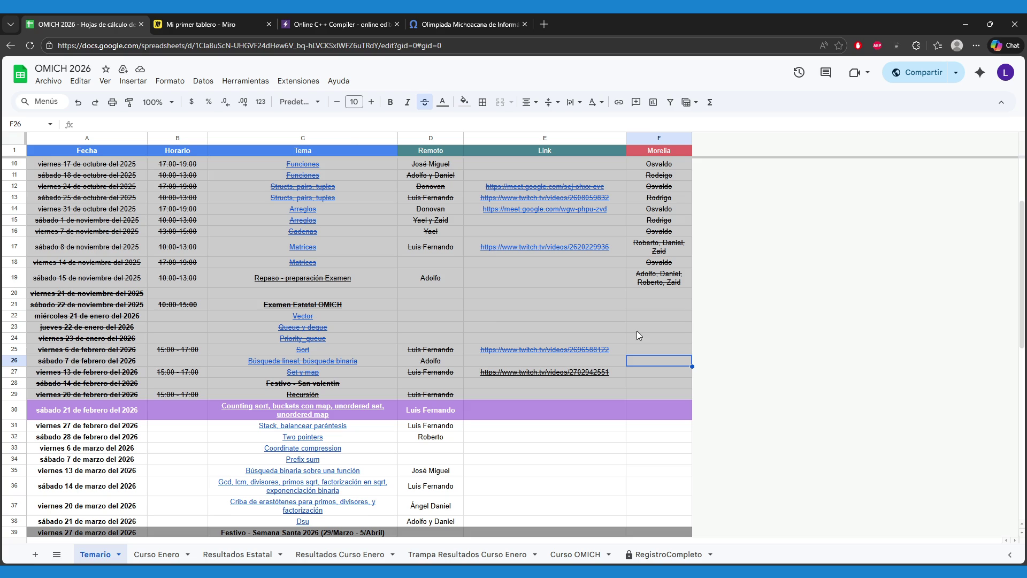
left_click_drag(480, 330, 477, 294)
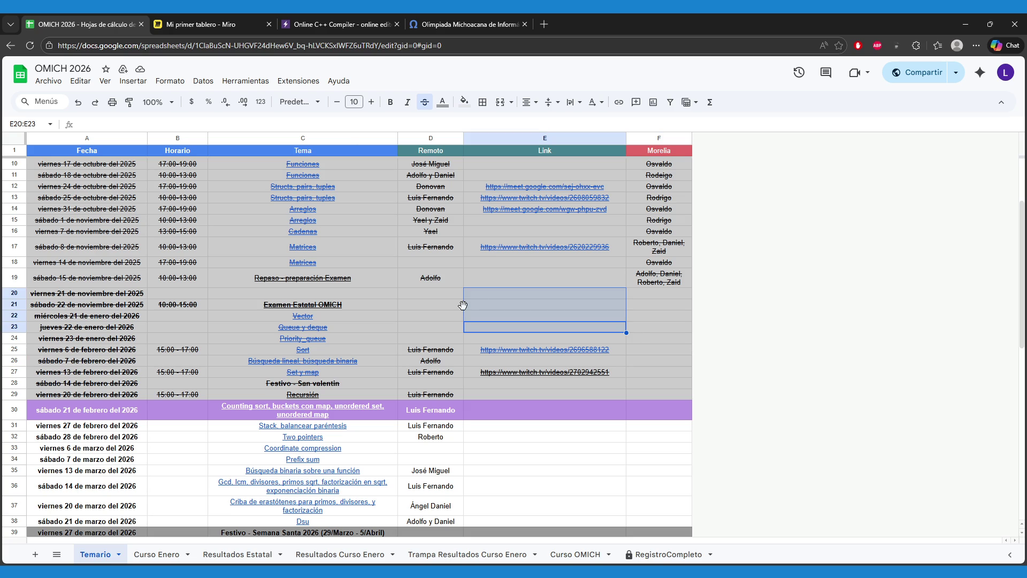
left_click(481, 312)
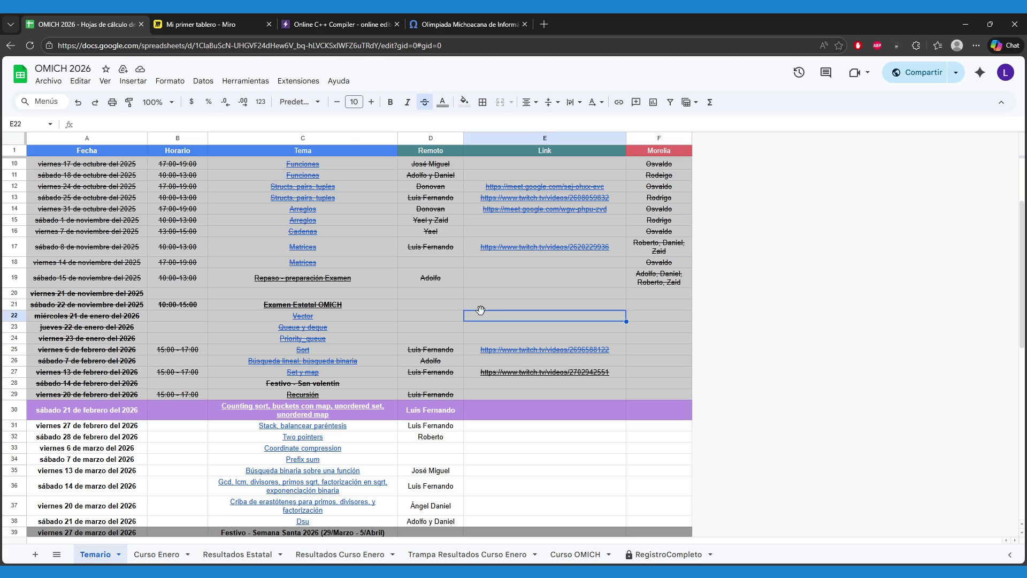
left_click_drag(499, 308, 504, 325)
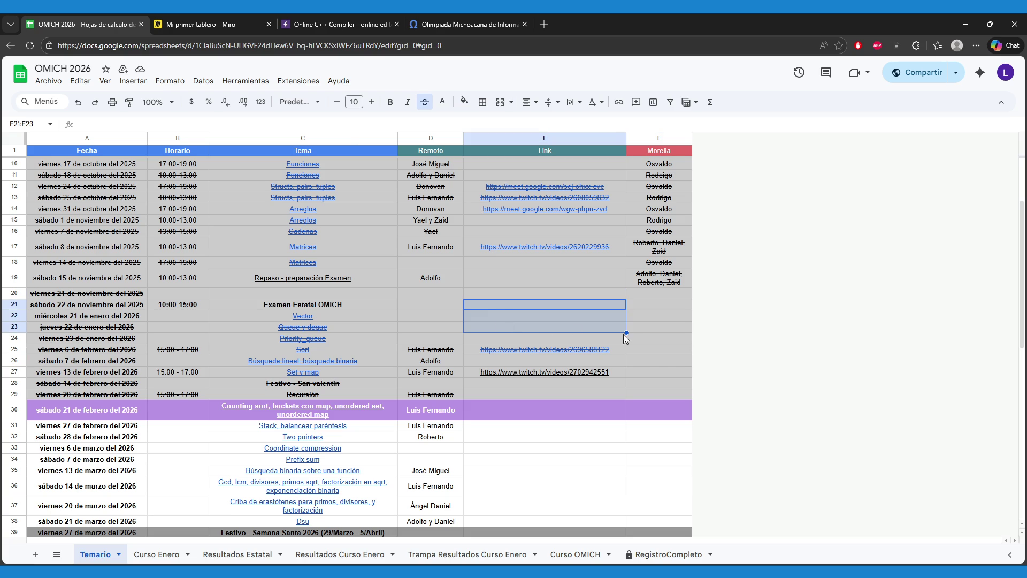
left_click(659, 365)
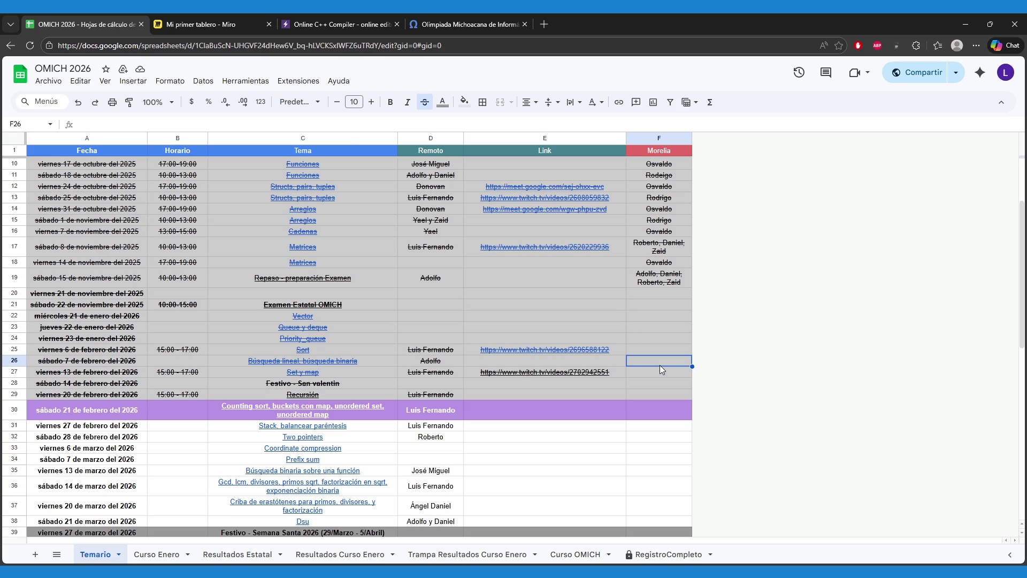
scroll(662, 368, "down", 1)
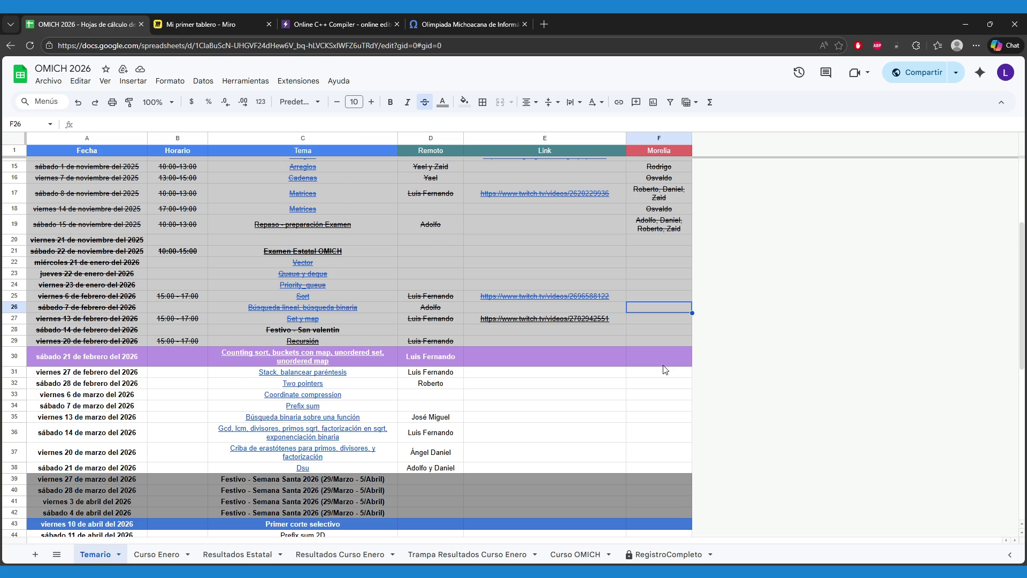
scroll(665, 368, "down", 1)
scroll(669, 370, "up", 1)
left_click(319, 16)
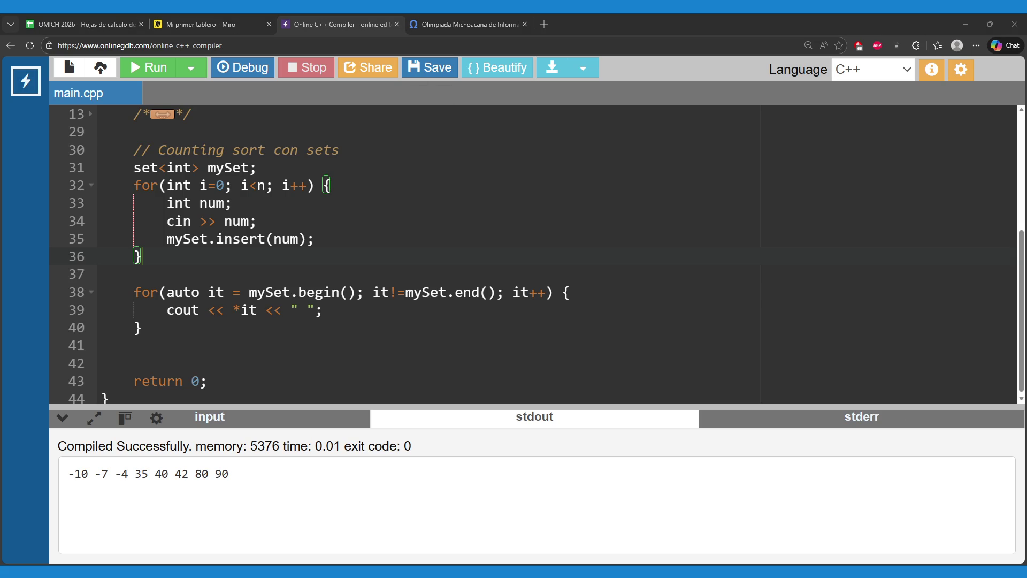
- Check the printing loop of the set-based counting sort, then glance at the Miro trace before going back to omegaUp
left_click(443, 333)
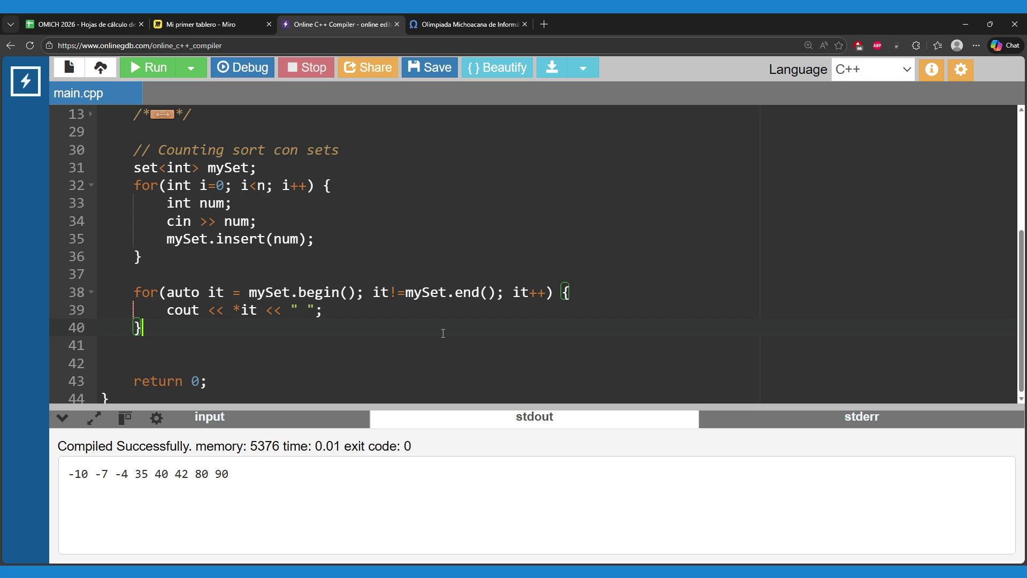
left_click(196, 17)
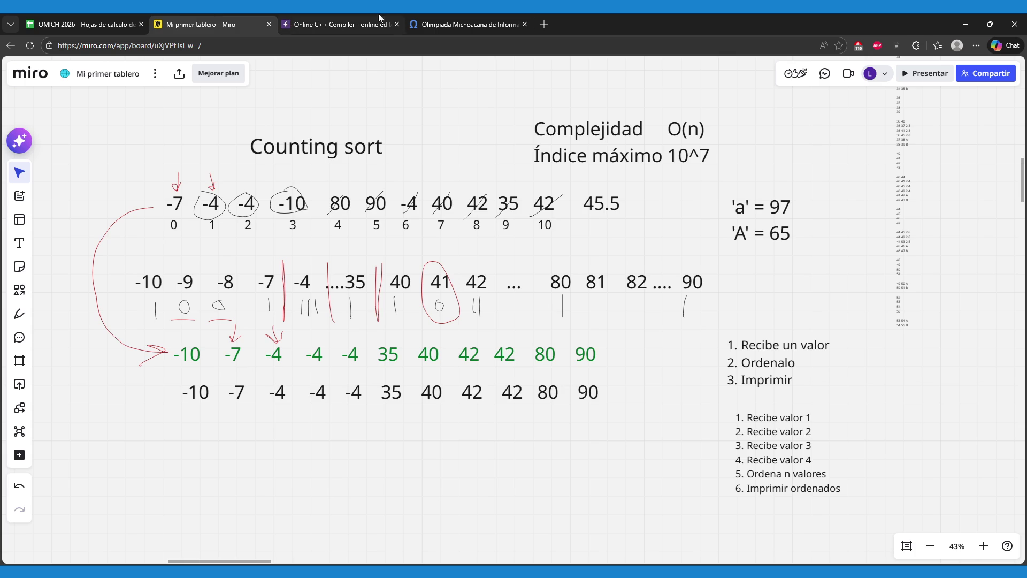
left_click(470, 16)
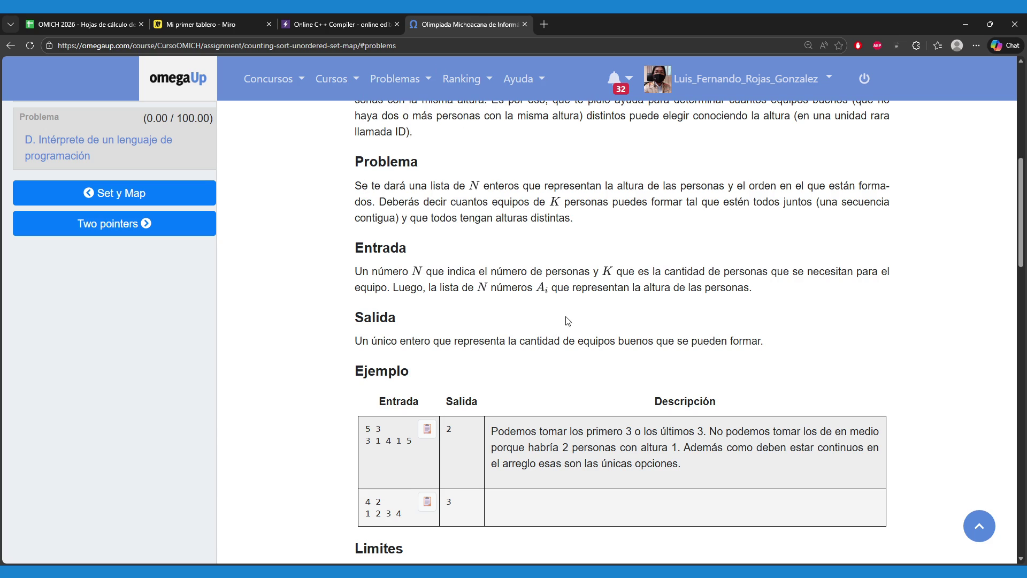
left_click_drag(580, 202, 530, 186)
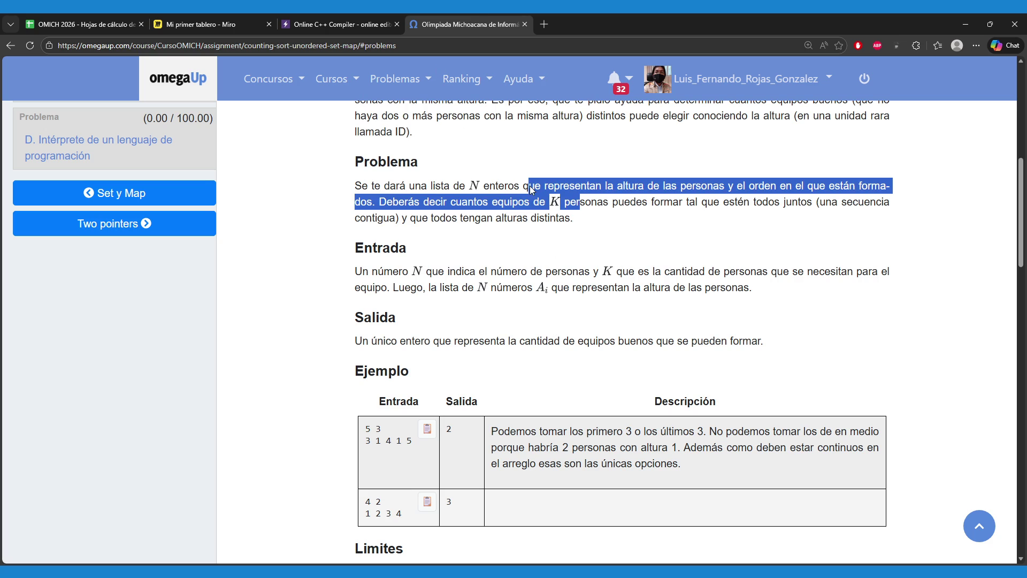
left_click(596, 232)
scroll(597, 235, "down", 1)
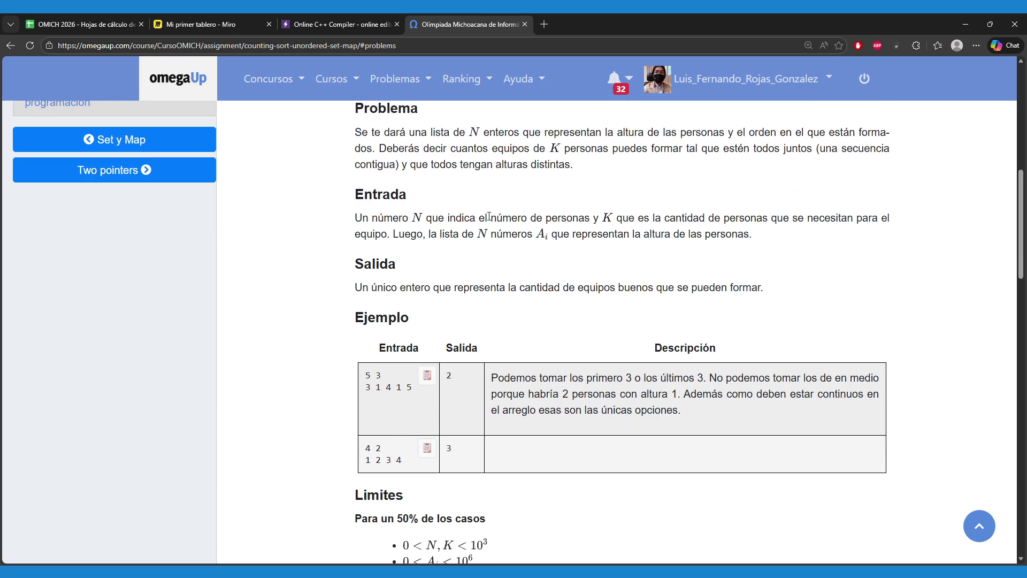
left_click_drag(490, 217, 597, 220)
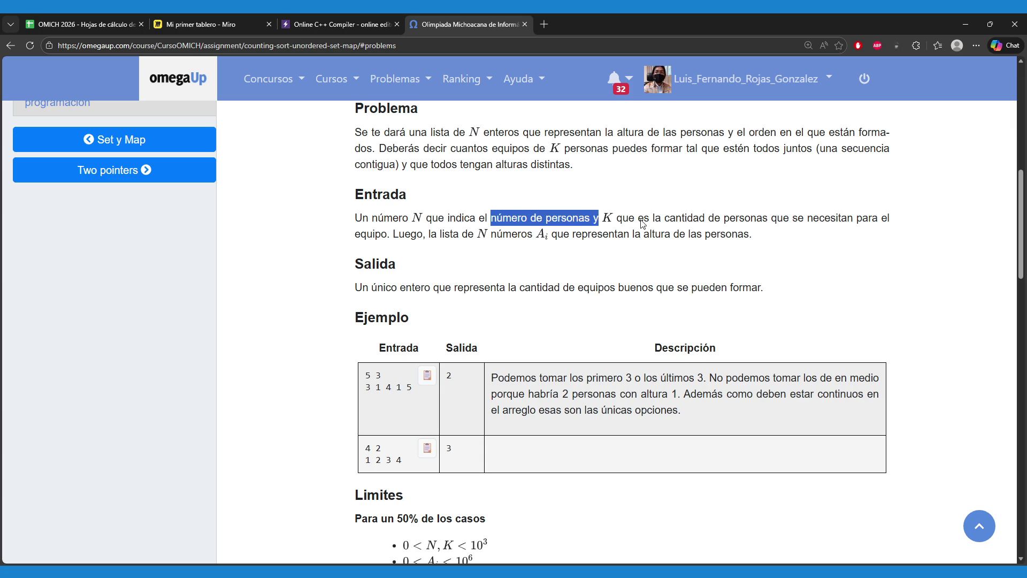
left_click(642, 221)
left_click_drag(664, 218, 855, 217)
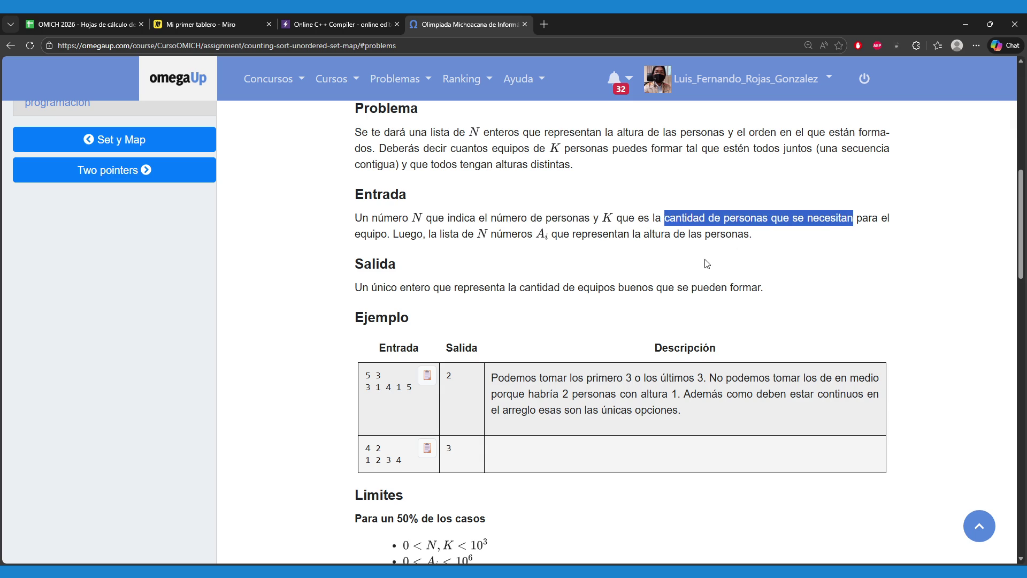
left_click(495, 234)
left_click_drag(495, 233, 530, 235)
left_click(535, 271)
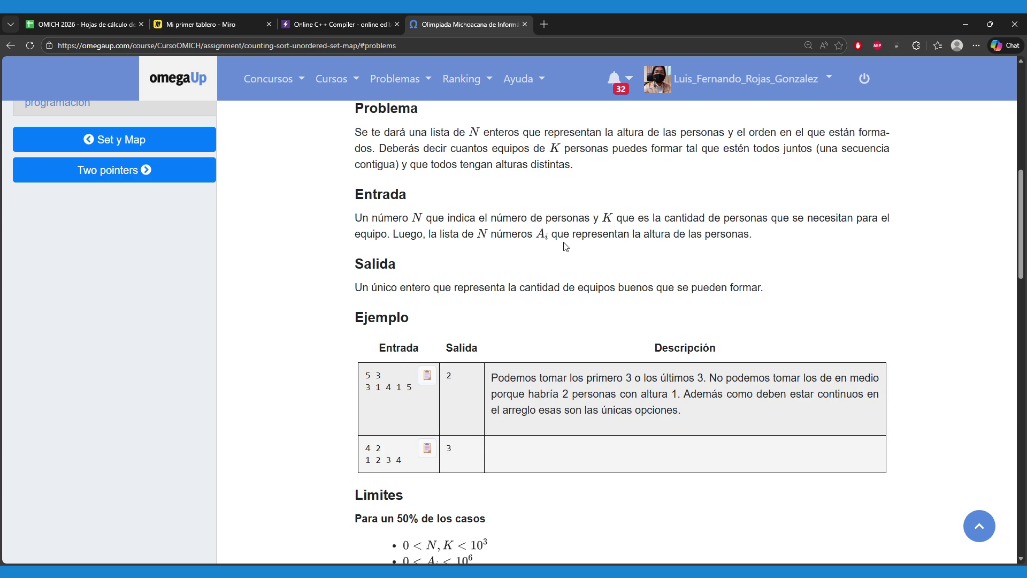
left_click_drag(644, 233, 738, 235)
left_click(695, 248)
left_click_drag(367, 374, 381, 375)
left_click_drag(366, 387, 412, 390)
left_click(386, 392)
left_click_drag(373, 388, 402, 389)
left_click_drag(374, 390, 413, 388)
left_click(451, 389)
double_click(451, 377)
left_click_drag(552, 396, 678, 399)
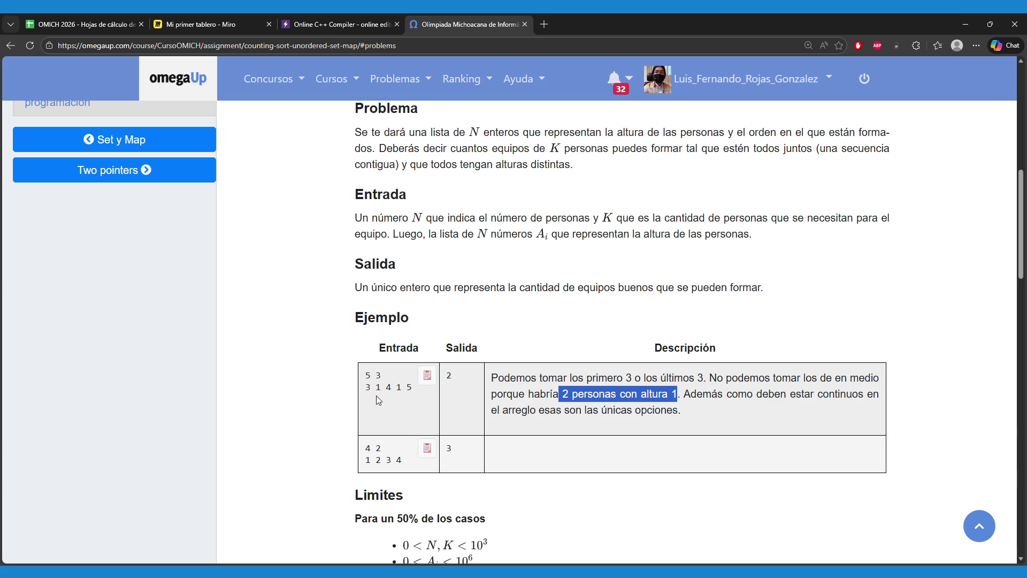
mouse_move(366, 391)
left_mouse_down()
mouse_move(412, 390)
mouse_move(369, 389)
mouse_move(385, 392)
left_mouse_up()
left_click(399, 387)
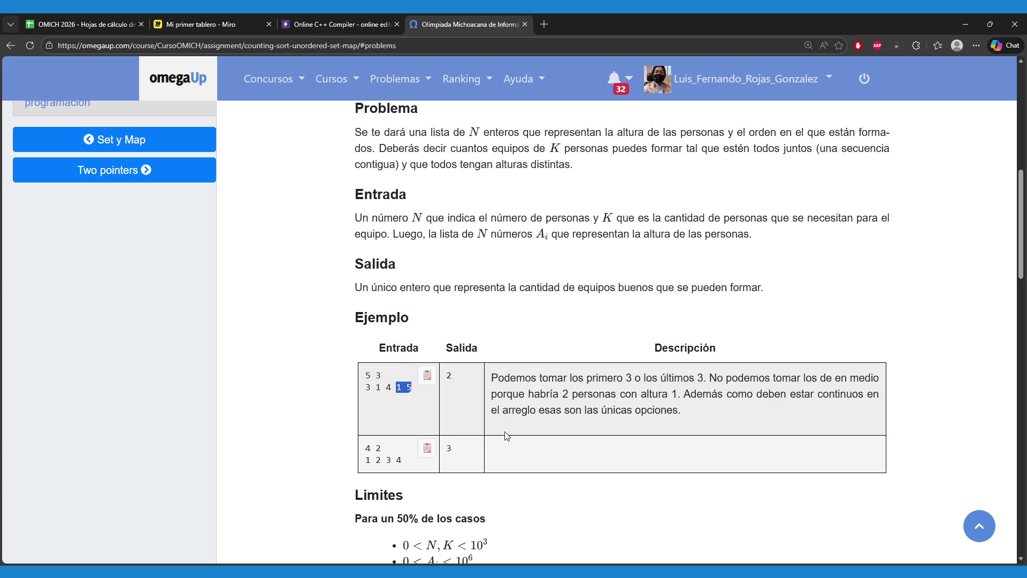
scroll(549, 436, "up", 1)
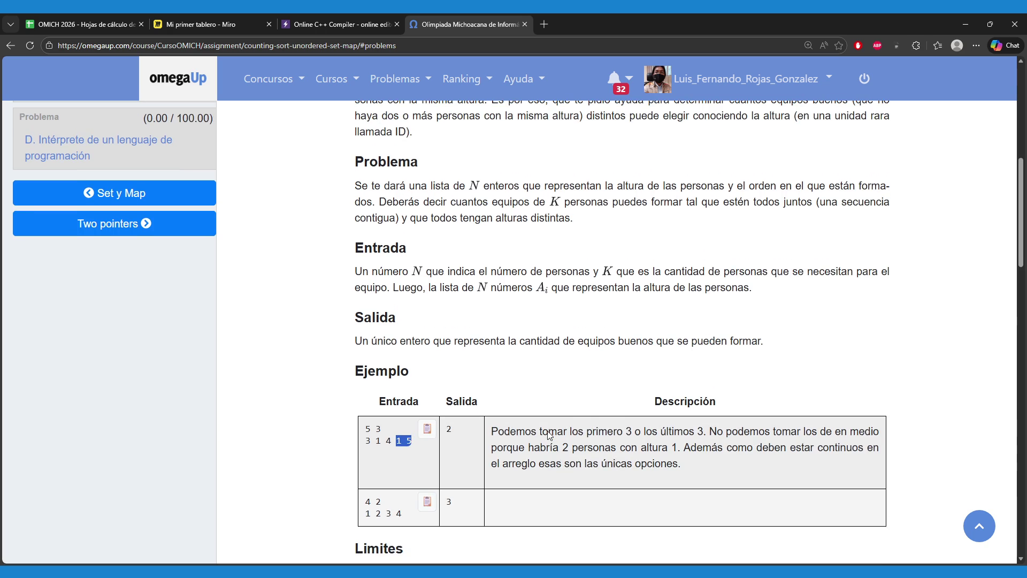
scroll(549, 435, "up", 1)
scroll(550, 428, "down", 1)
left_click_drag(622, 341, 768, 349)
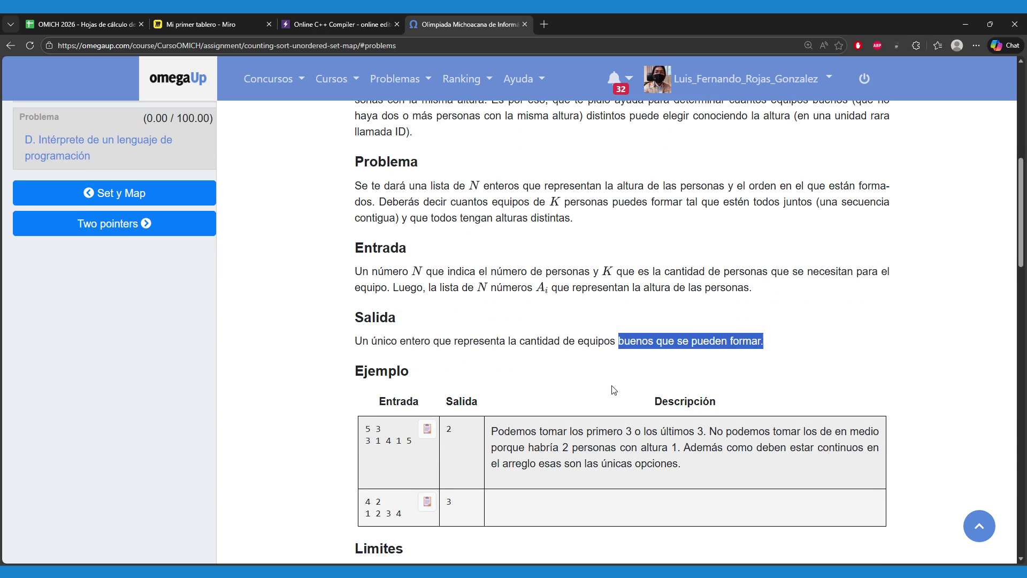
left_click(549, 456)
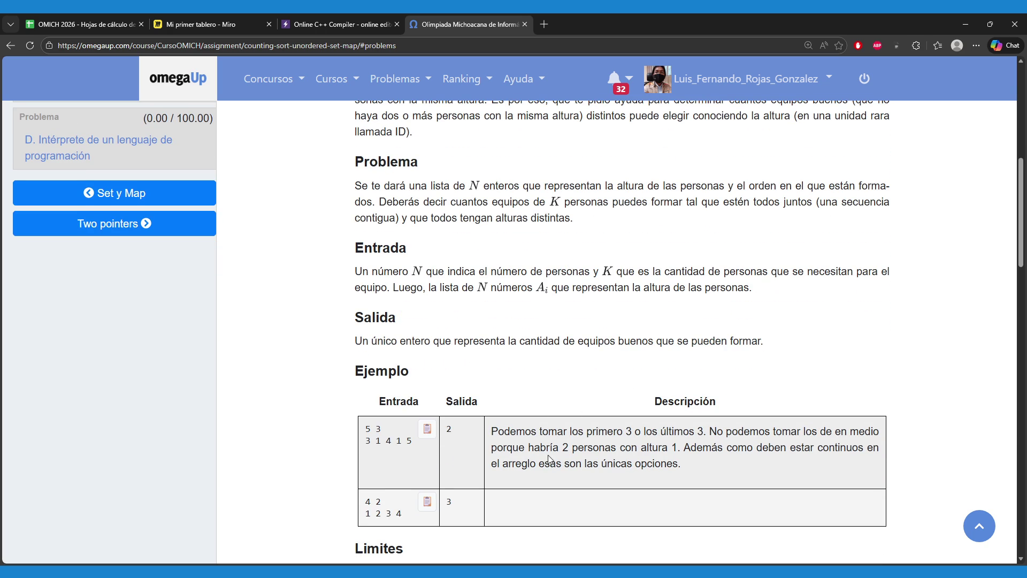
scroll(591, 459, "down", 1)
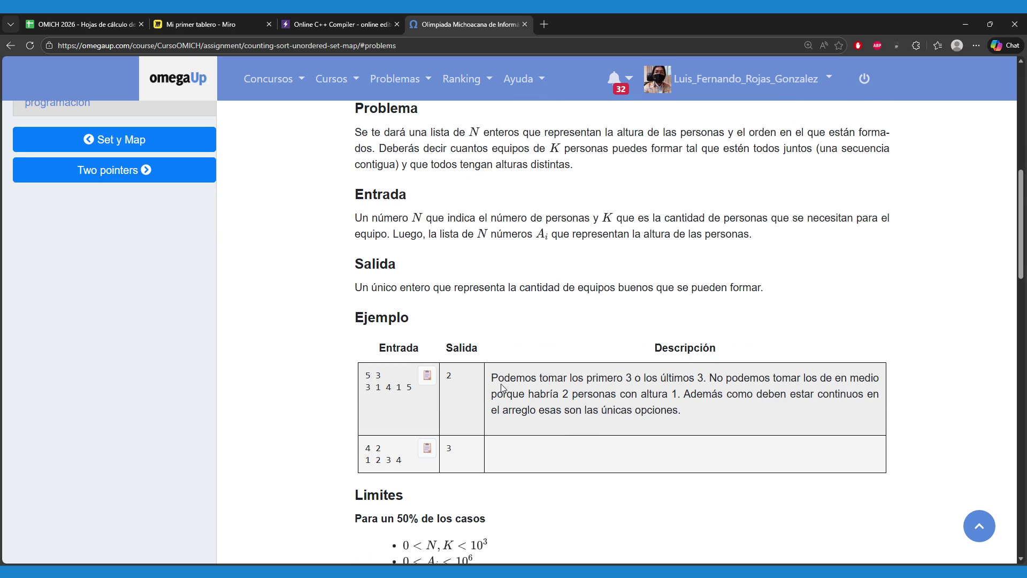
left_click_drag(493, 379, 705, 380)
left_click_drag(366, 389, 397, 389)
left_click_drag(389, 391, 418, 390)
scroll(405, 417, "down", 1)
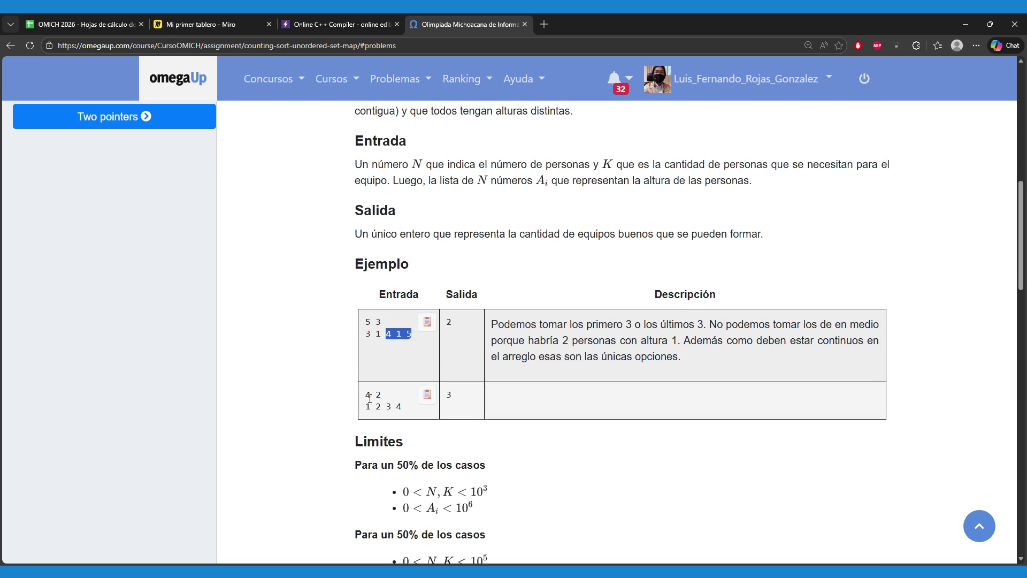
left_click_drag(366, 395, 381, 395)
left_click_drag(447, 396, 455, 403)
left_click(388, 412)
left_click_drag(367, 410, 409, 411)
left_click(376, 405)
left_click(386, 427)
left_click(448, 437)
scroll(444, 435, "down", 2)
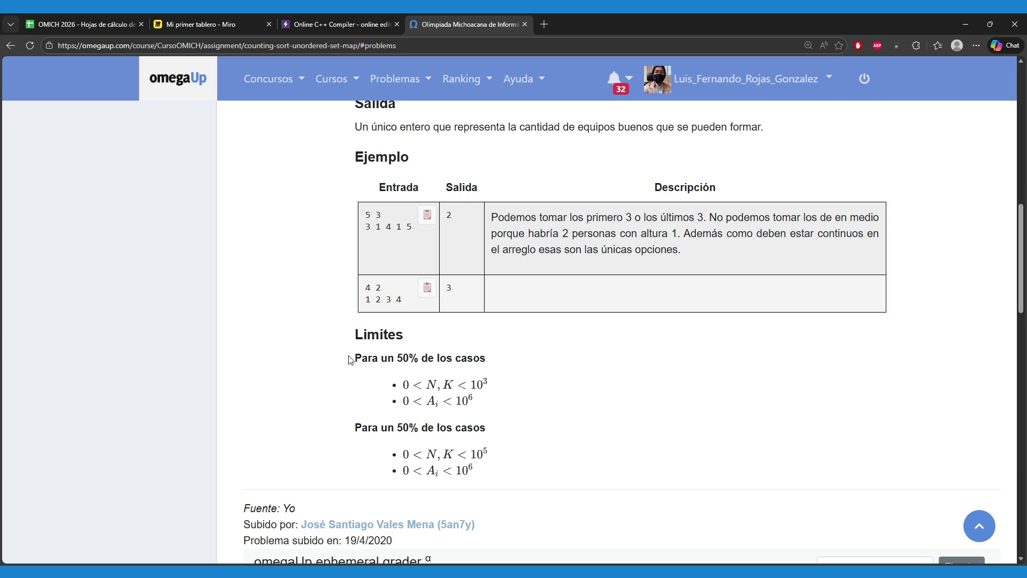
scroll(350, 358, "up", 1)
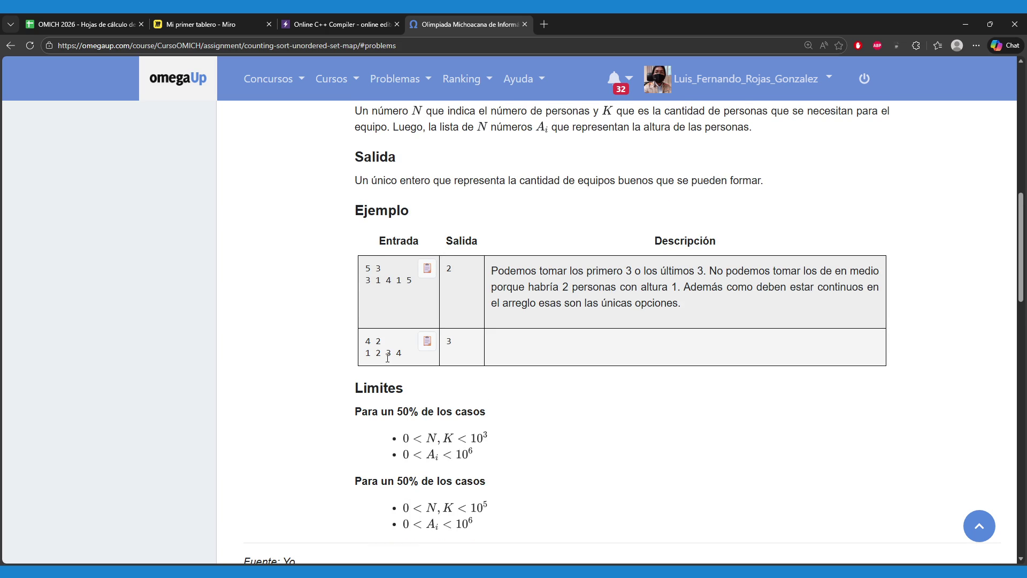
scroll(395, 362, "up", 6)
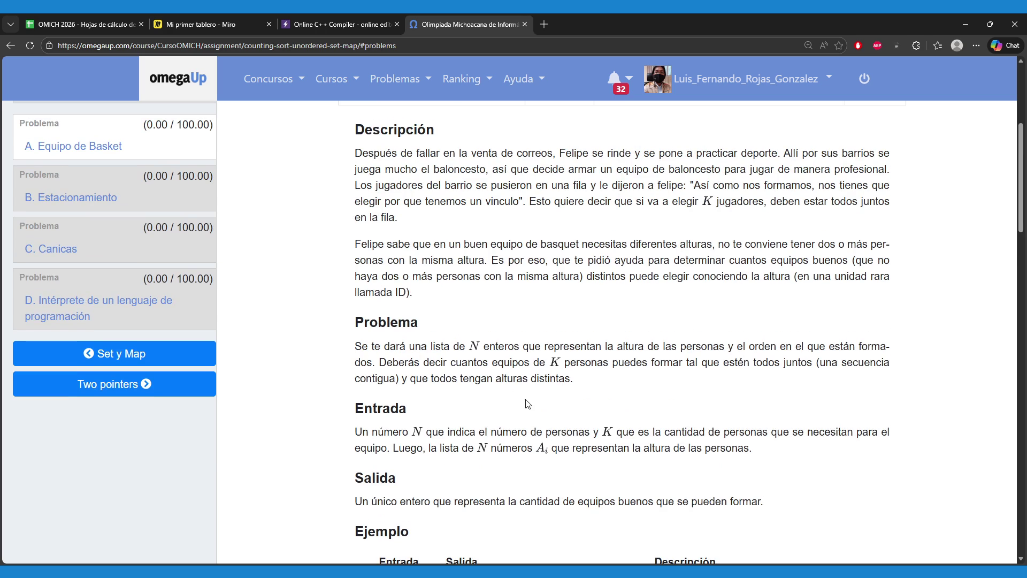
- Open B. Estacionamiento and read its statement and examples (5 3 1 giving 33, 10 8 6 giving 480)
scroll(576, 447, "up", 4)
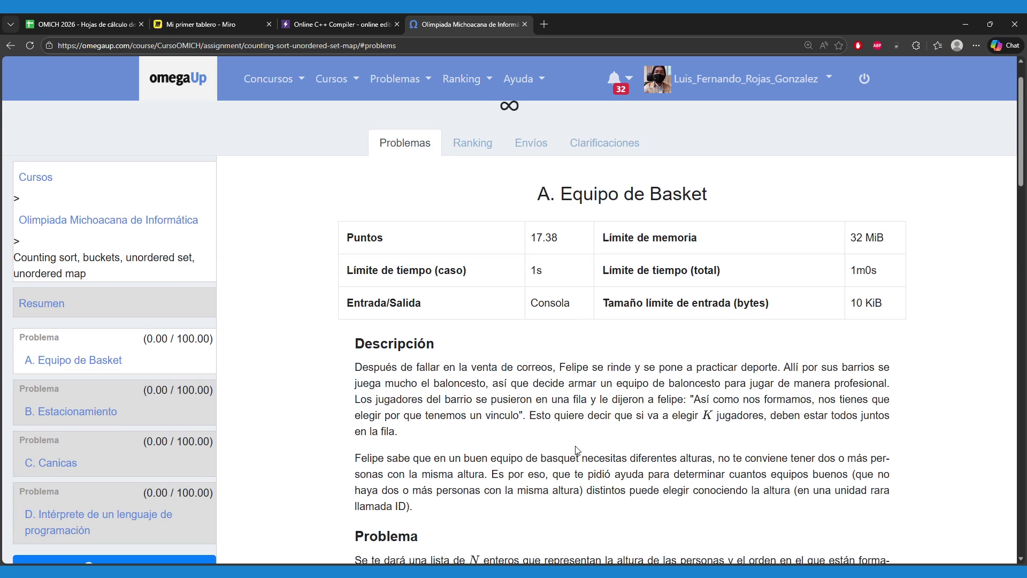
left_click(112, 413)
scroll(289, 412, "down", 9)
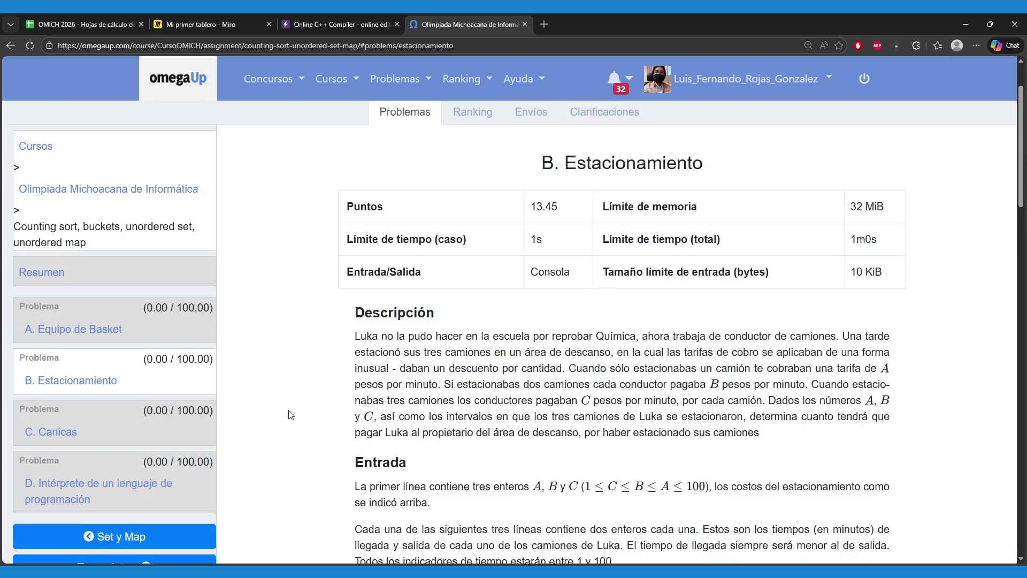
scroll(231, 349, "up", 6)
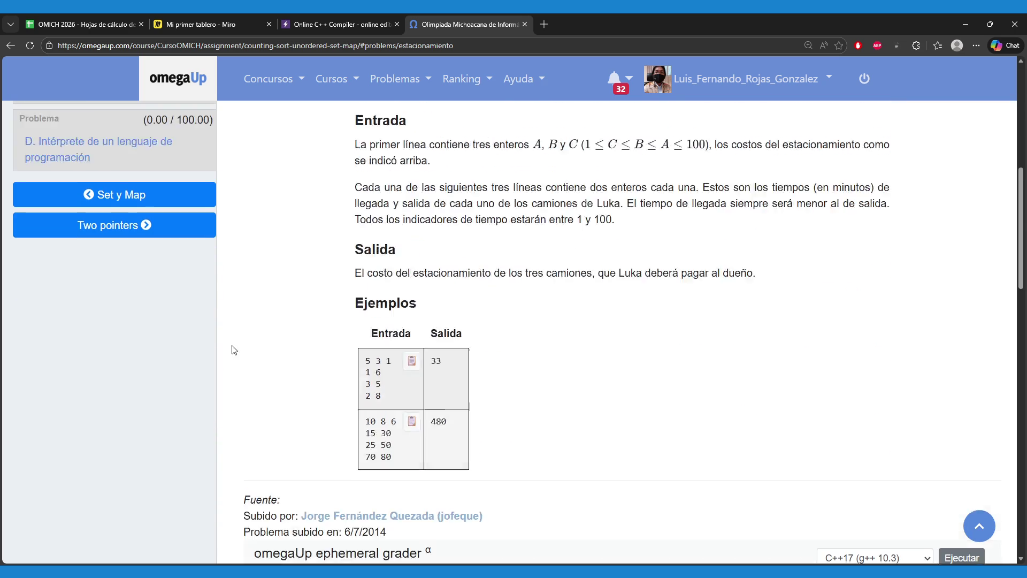
scroll(285, 351, "up", 3)
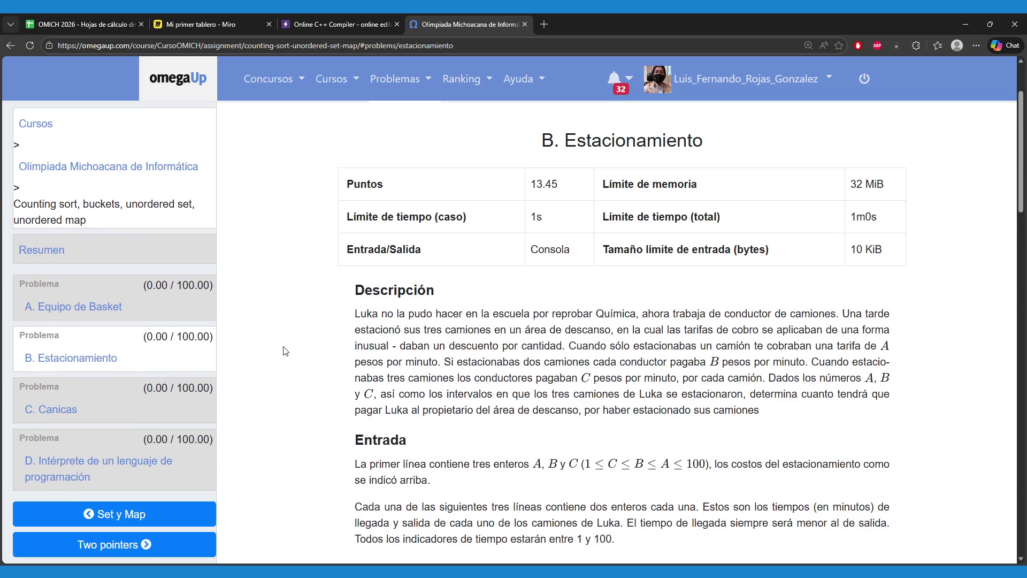
scroll(285, 351, "down", 3)
scroll(286, 351, "down", 2)
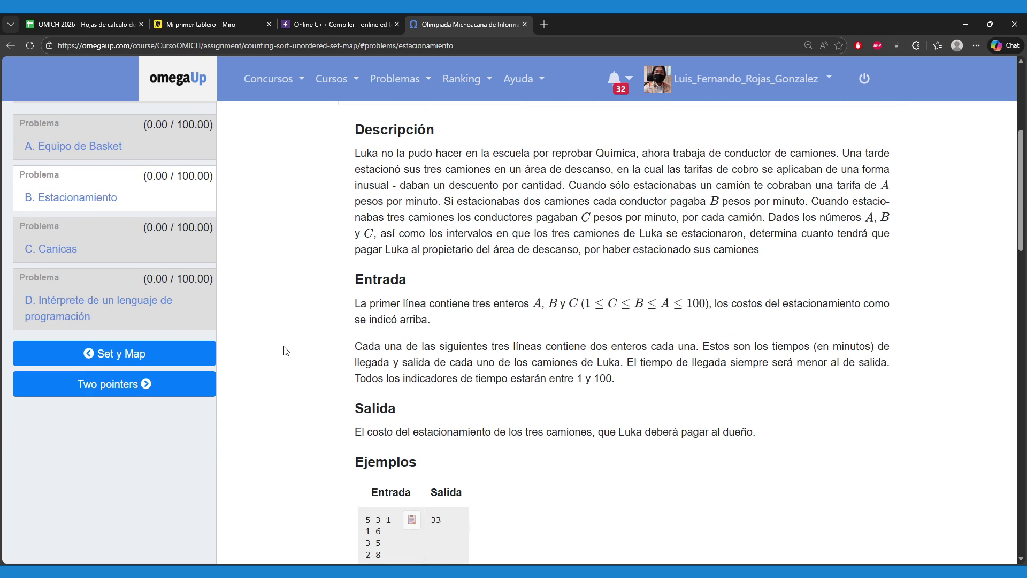
scroll(287, 351, "down", 1)
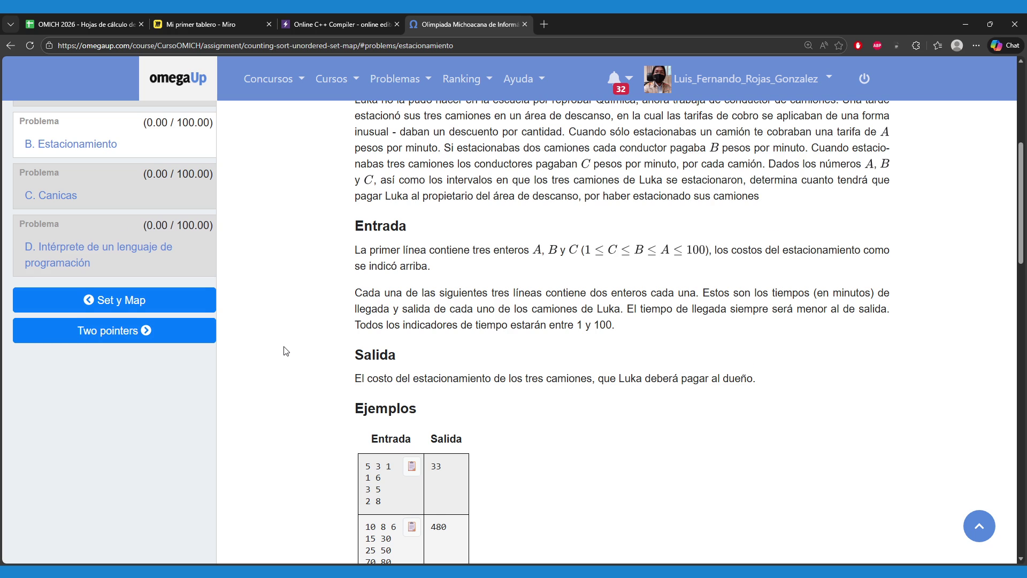
scroll(286, 351, "down", 2)
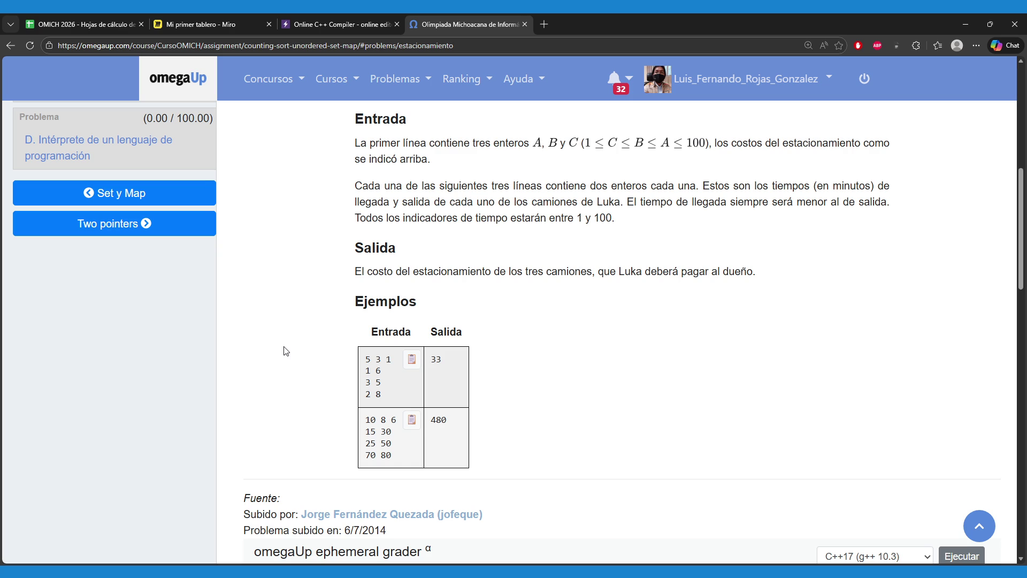
mouse_move(365, 371)
left_mouse_down()
mouse_move(386, 383)
mouse_move(365, 396)
mouse_move(386, 398)
mouse_move(374, 402)
left_mouse_up()
left_click(374, 374)
left_click(336, 395)
left_click_drag(355, 271, 593, 277)
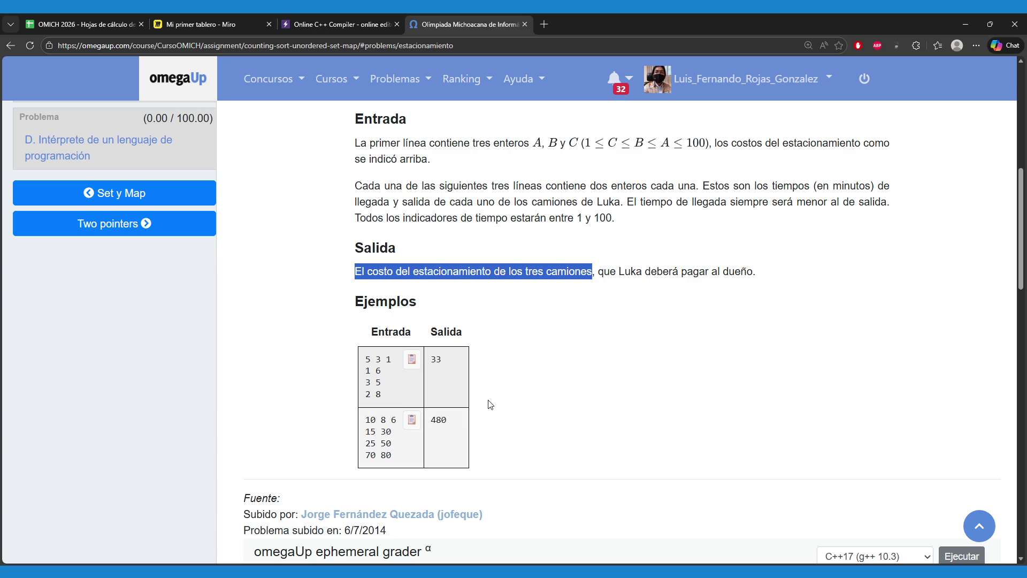
left_click_drag(364, 359, 403, 362)
scroll(634, 396, "up", 2)
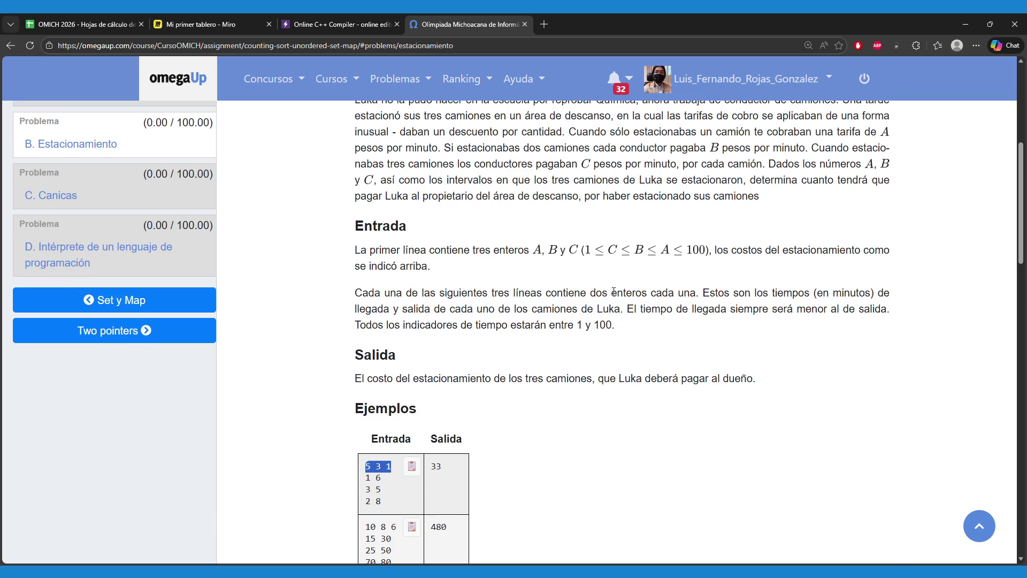
left_click_drag(716, 250, 862, 250)
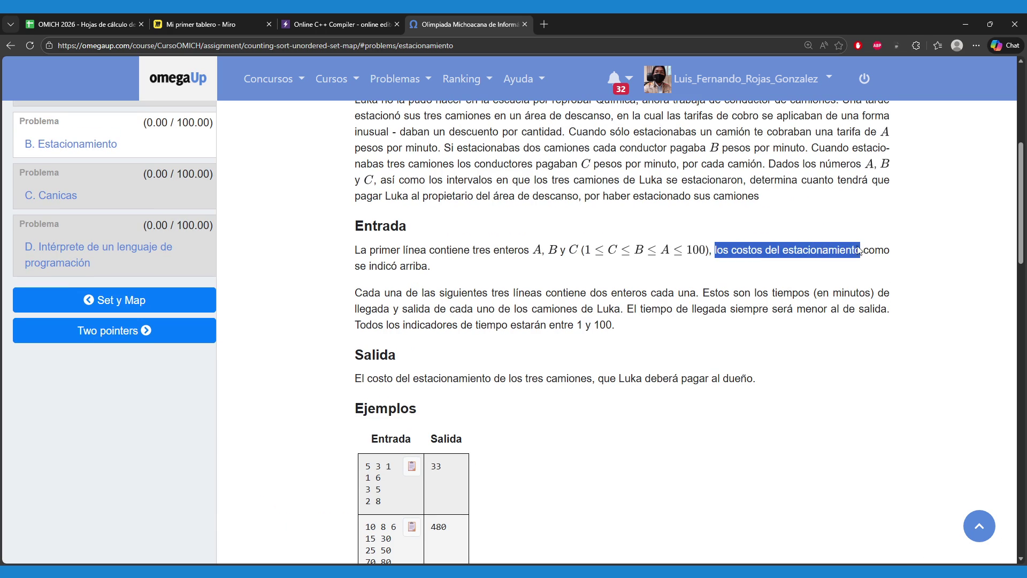
left_click(730, 275)
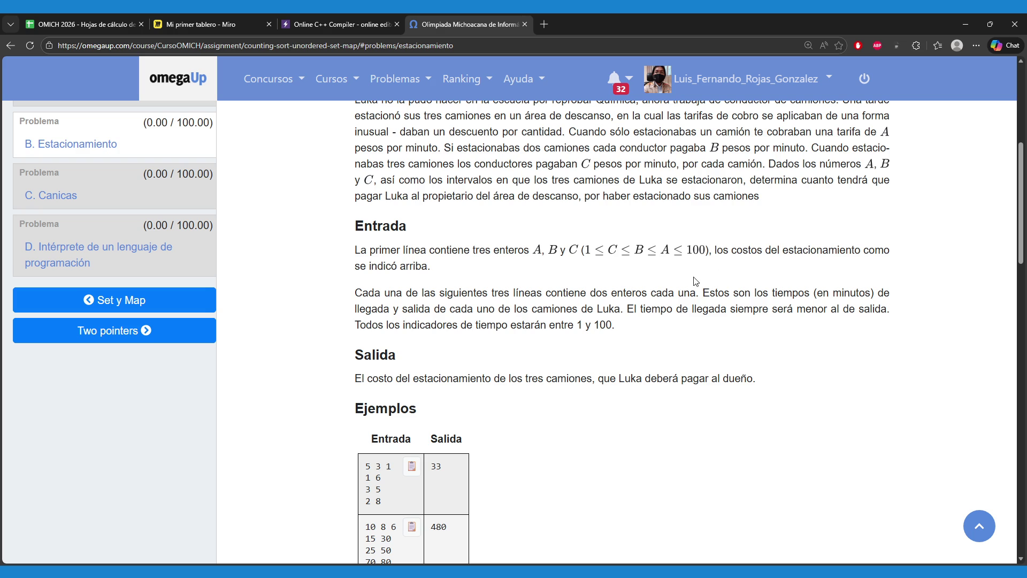
scroll(544, 260, "up", 3)
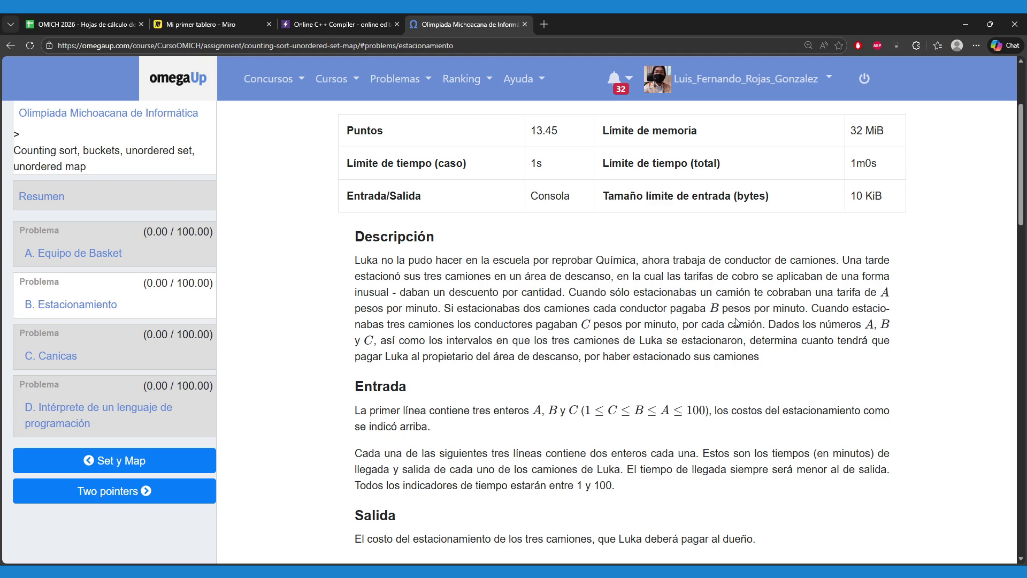
scroll(750, 326, "down", 1)
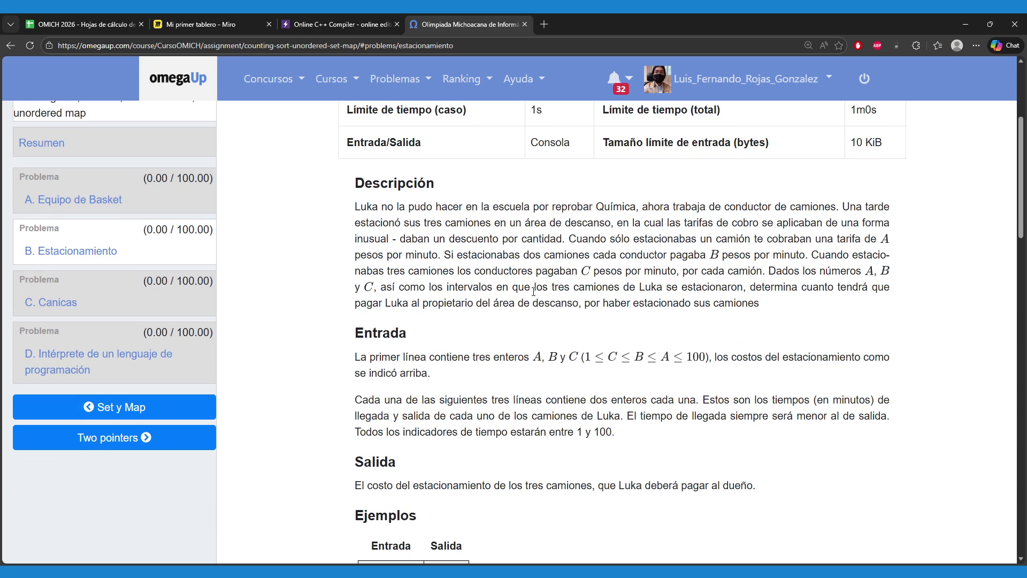
scroll(535, 291, "down", 3)
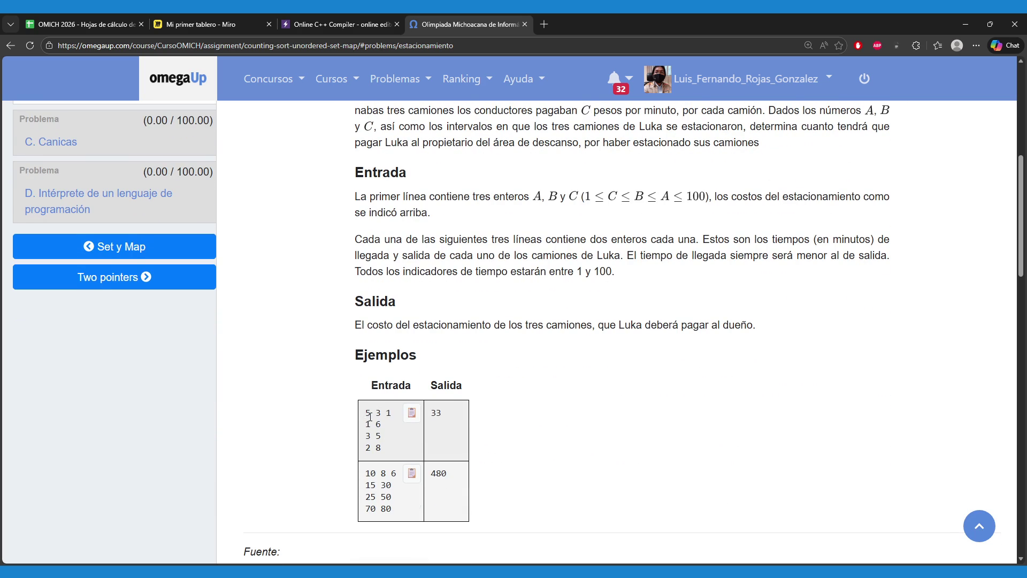
scroll(375, 409, "down", 1)
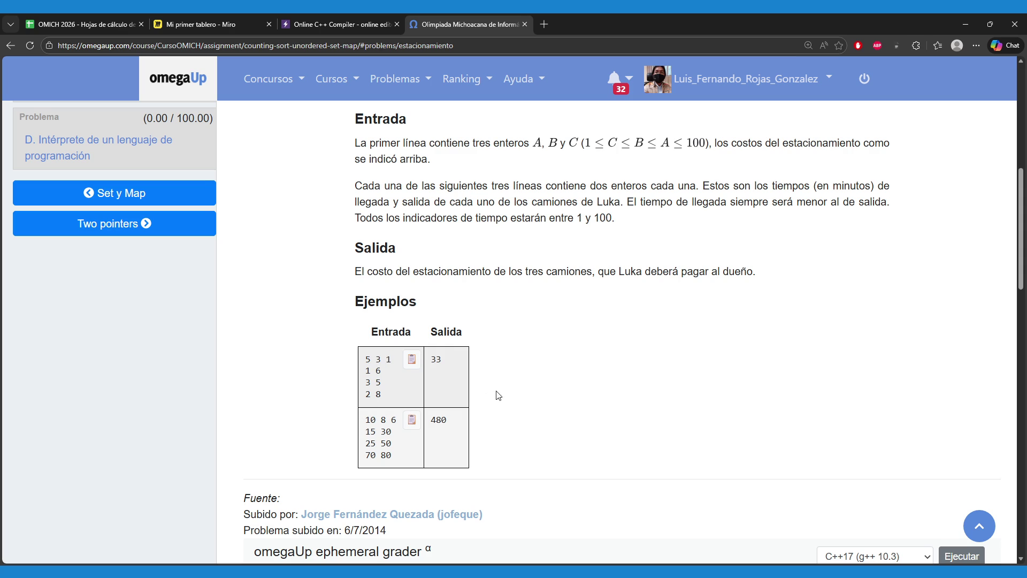
scroll(519, 393, "up", 3)
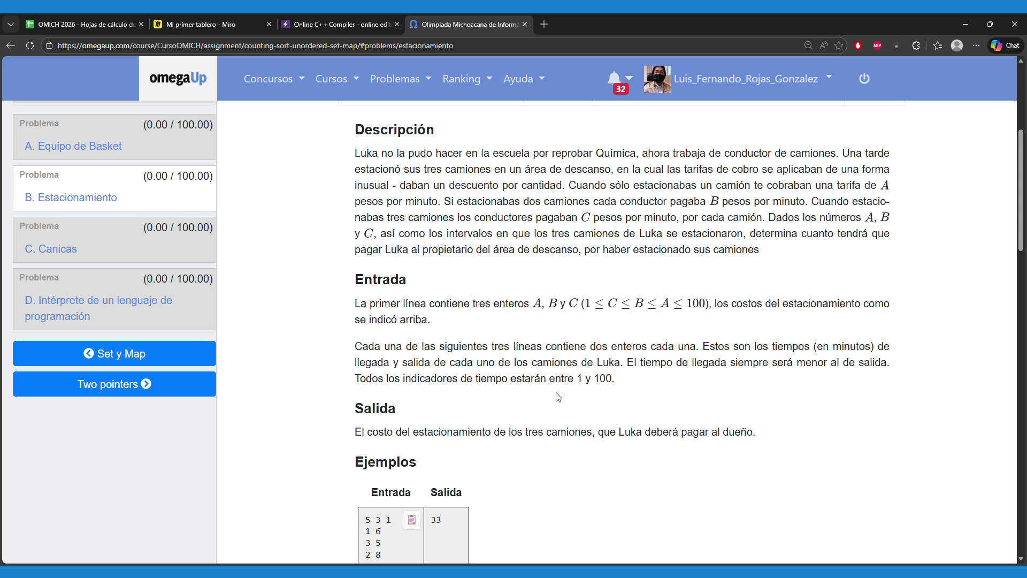
scroll(558, 397, "down", 2)
left_click_drag(364, 425, 382, 425)
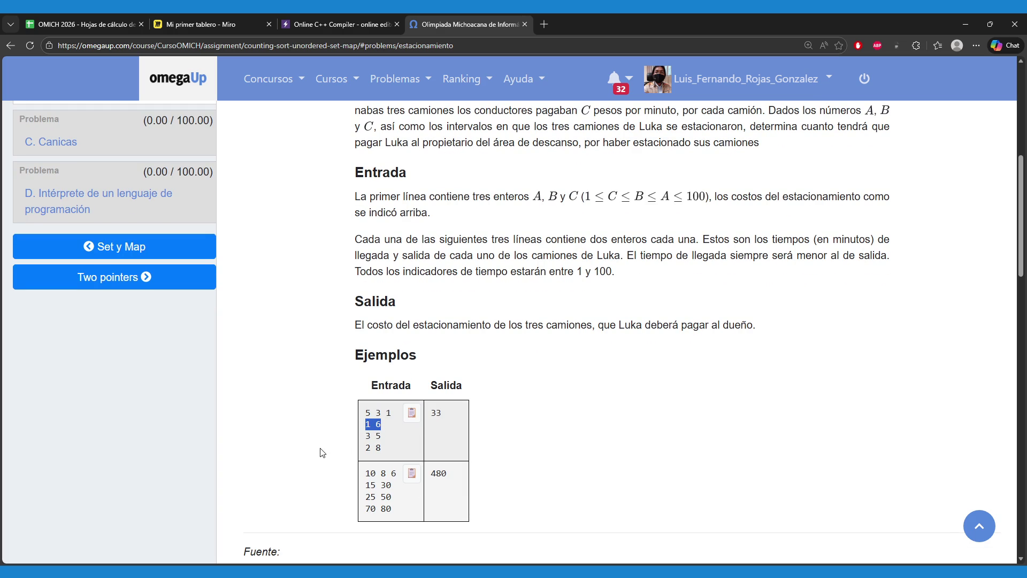
left_click_drag(357, 451, 359, 450)
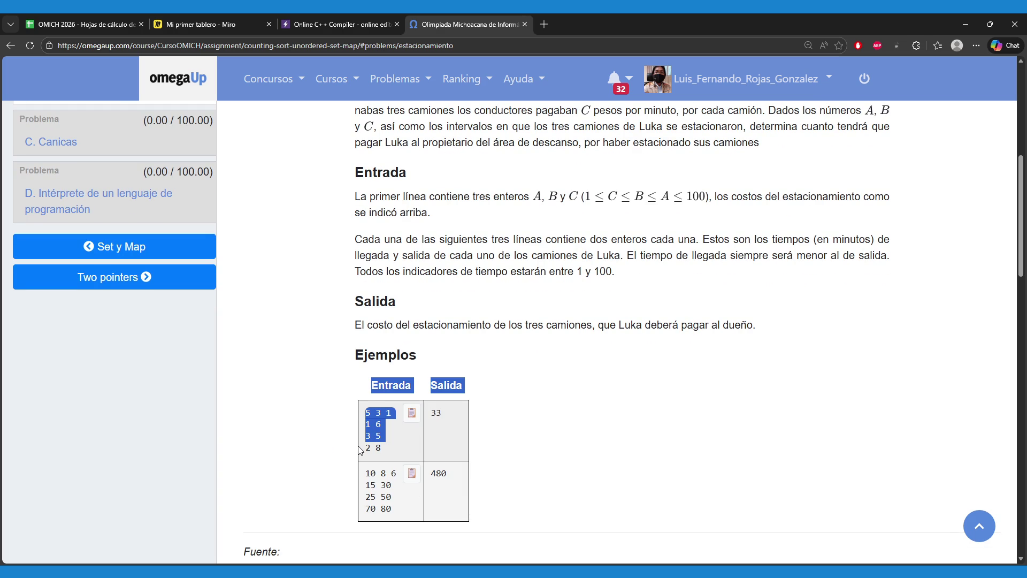
left_click(339, 431)
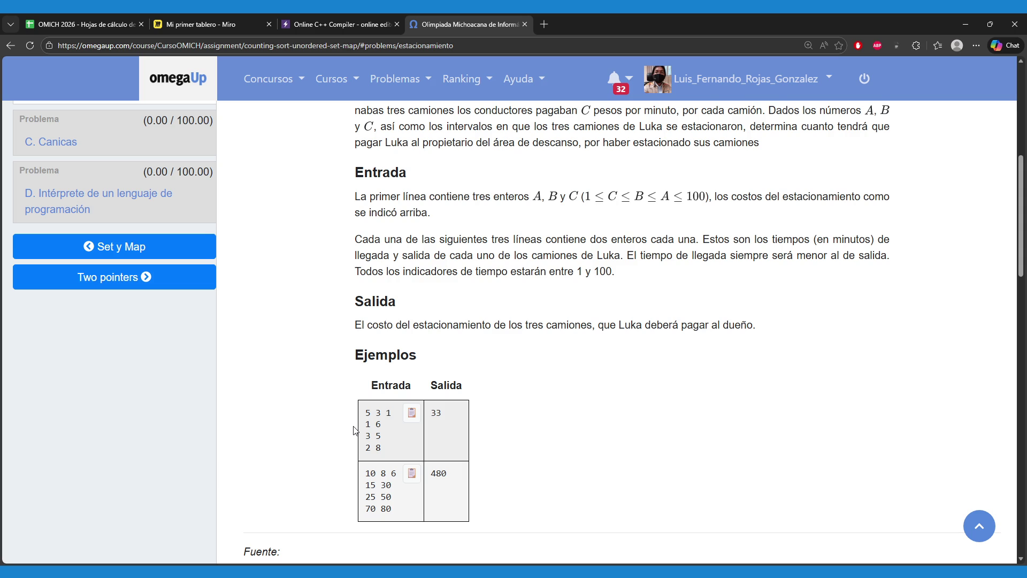
scroll(355, 430, "up", 6)
scroll(359, 411, "up", 1)
scroll(300, 404, "down", 2)
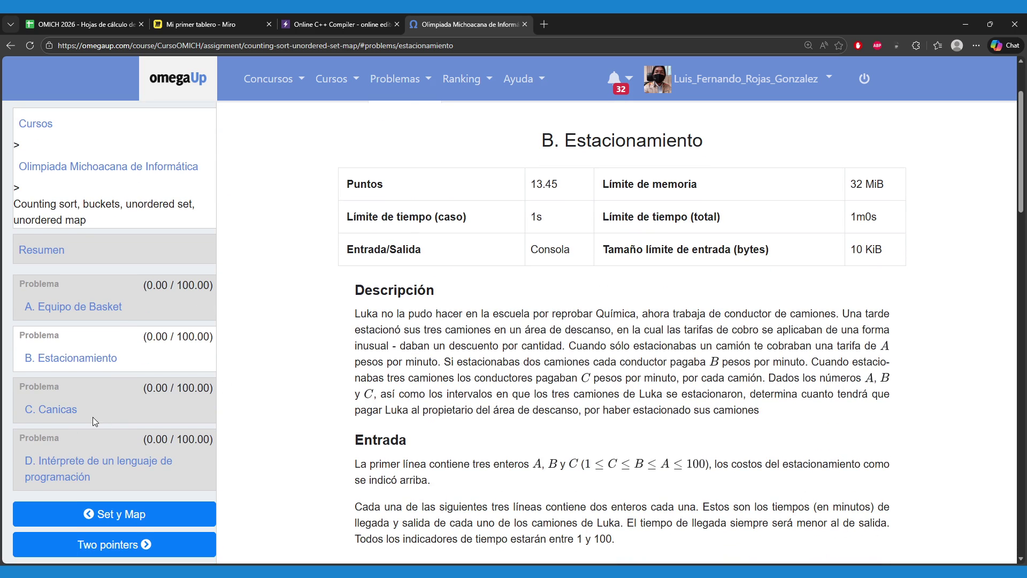
left_click(68, 413)
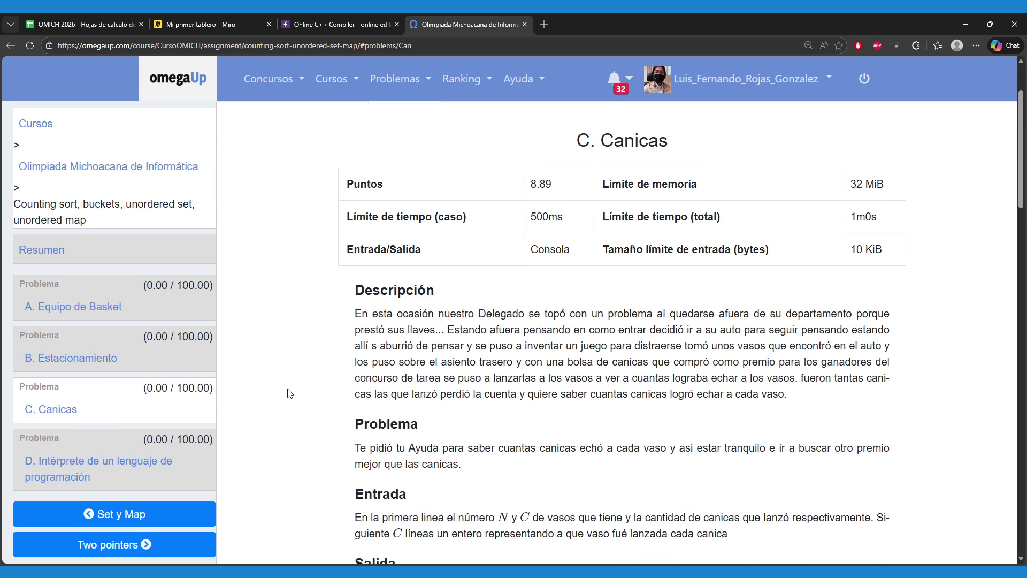
- Read through the C. Canicas description, Entrada, Salida and Ejemplo sections, marking the sample input
scroll(288, 394, "down", 1)
scroll(288, 391, "down", 5)
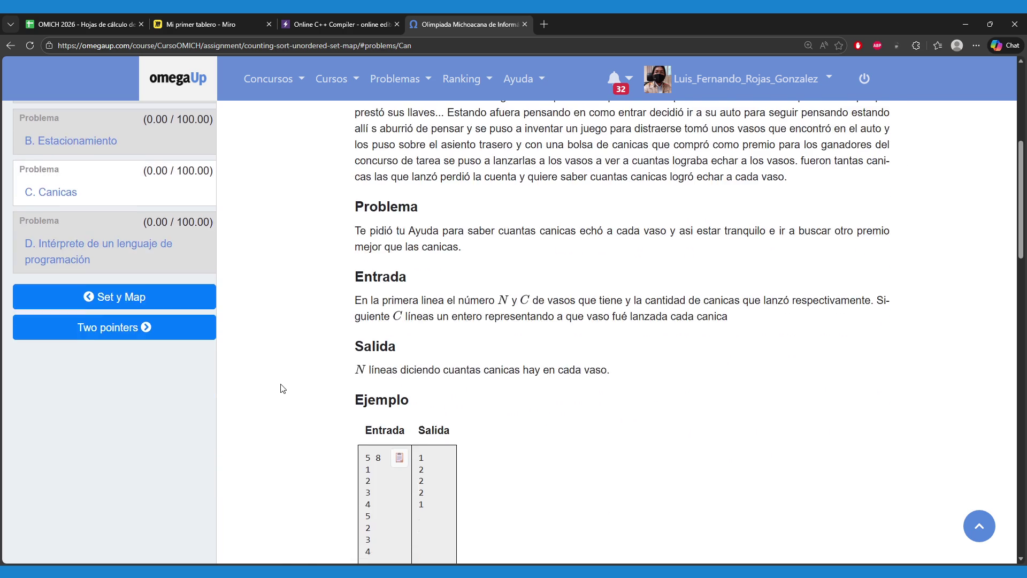
scroll(289, 366, "up", 6)
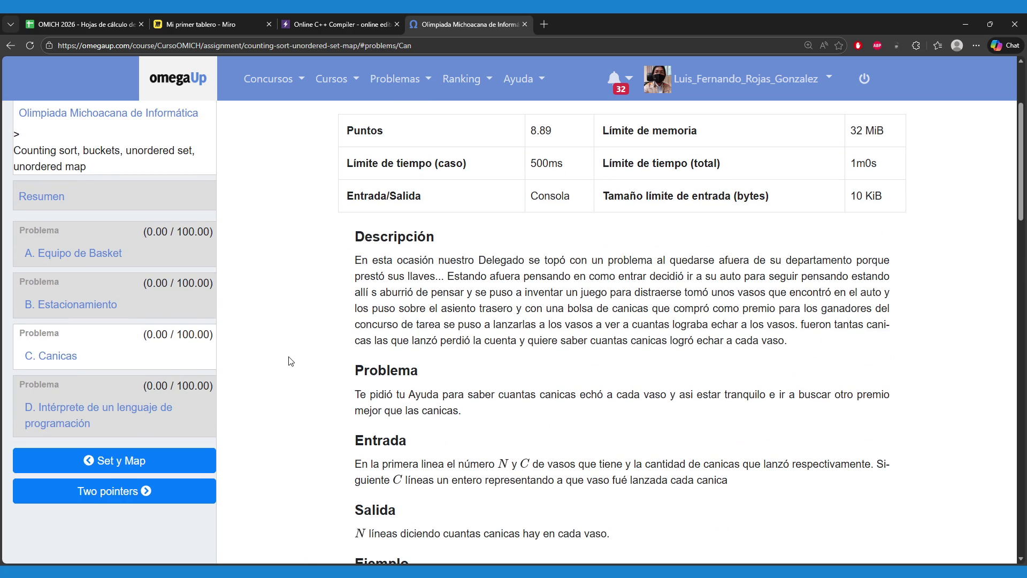
scroll(289, 361, "down", 3)
scroll(289, 361, "down", 1)
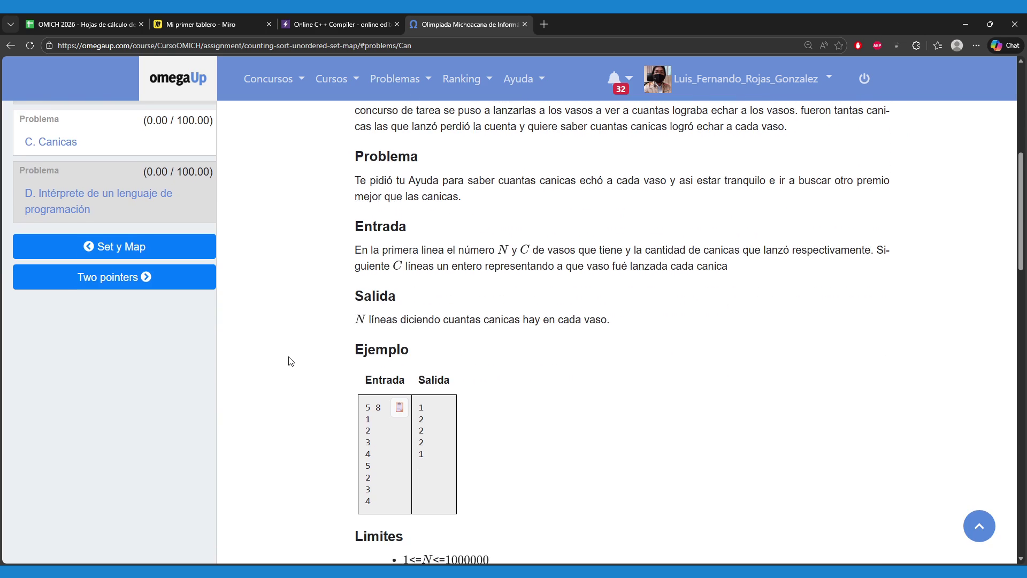
left_click_drag(366, 417, 388, 472)
left_click(327, 466)
scroll(336, 447, "up", 5)
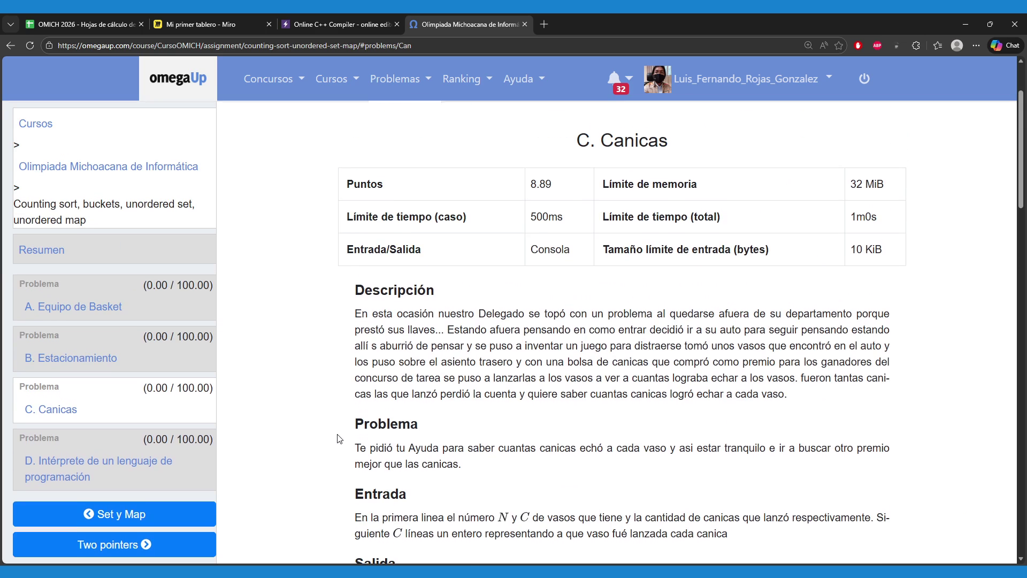
scroll(345, 434, "down", 2)
scroll(349, 429, "up", 4)
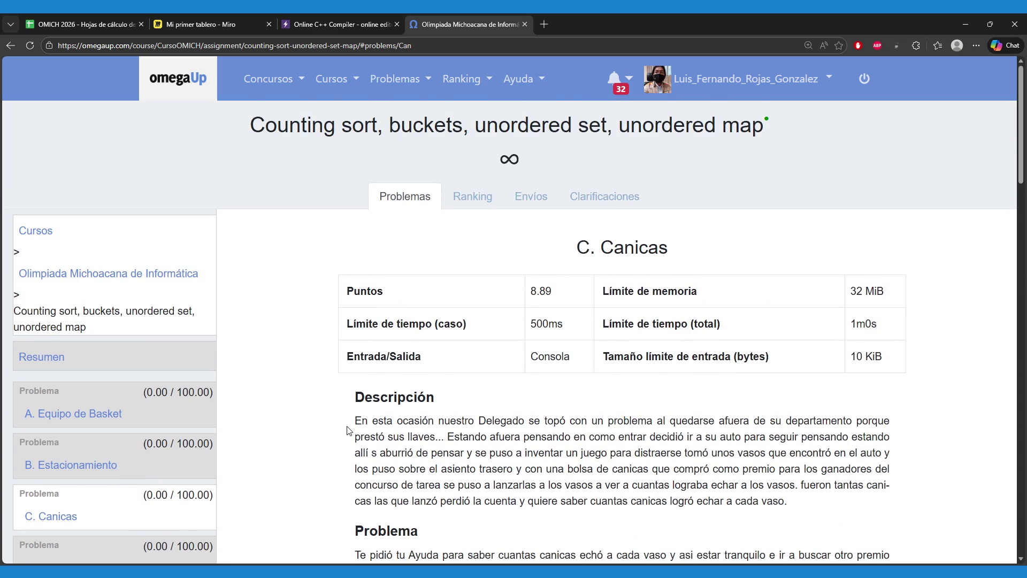
scroll(348, 430, "down", 2)
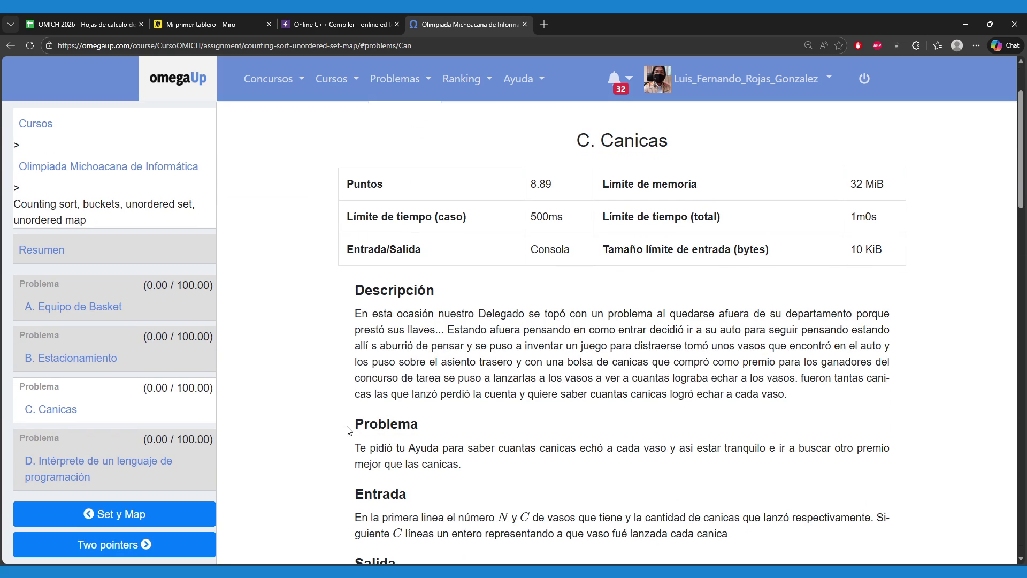
- Highlight the C. Canicas title, glance at Miro, then highlight the sample input 5 8
left_click_drag(571, 129, 645, 151)
left_click(576, 163)
scroll(518, 359, "down", 1)
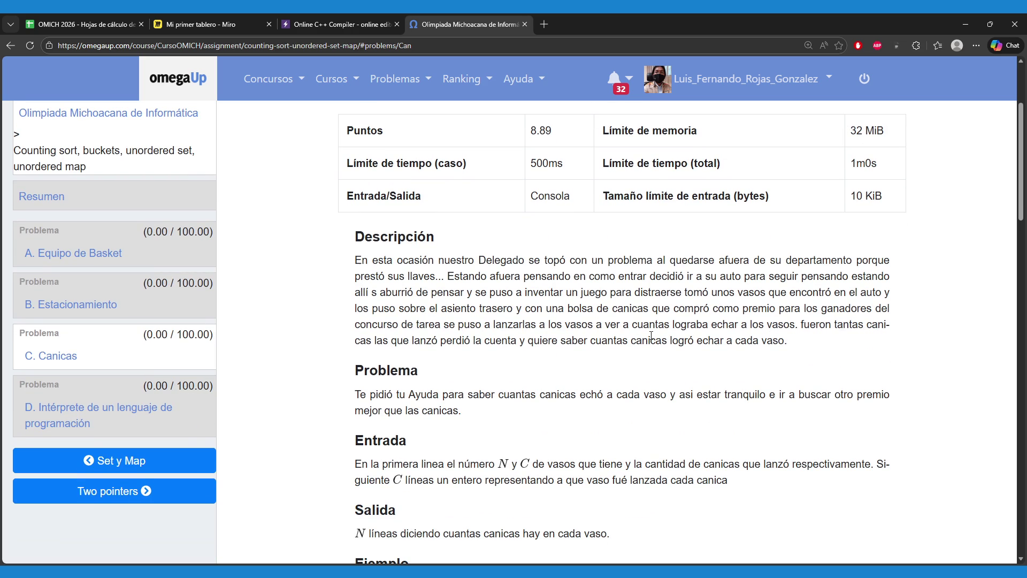
left_click(202, 15)
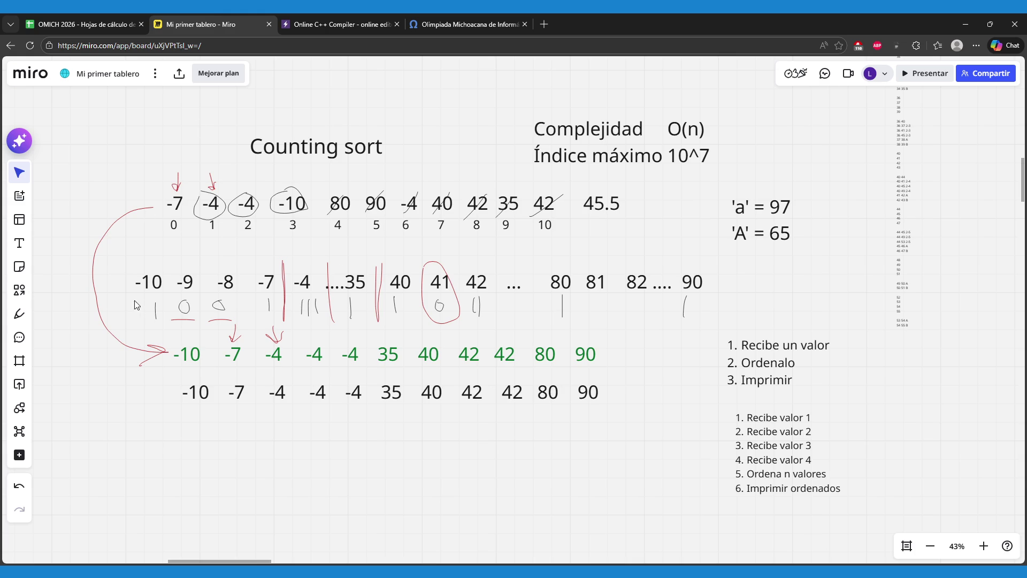
left_click(433, 19)
scroll(410, 333, "down", 2)
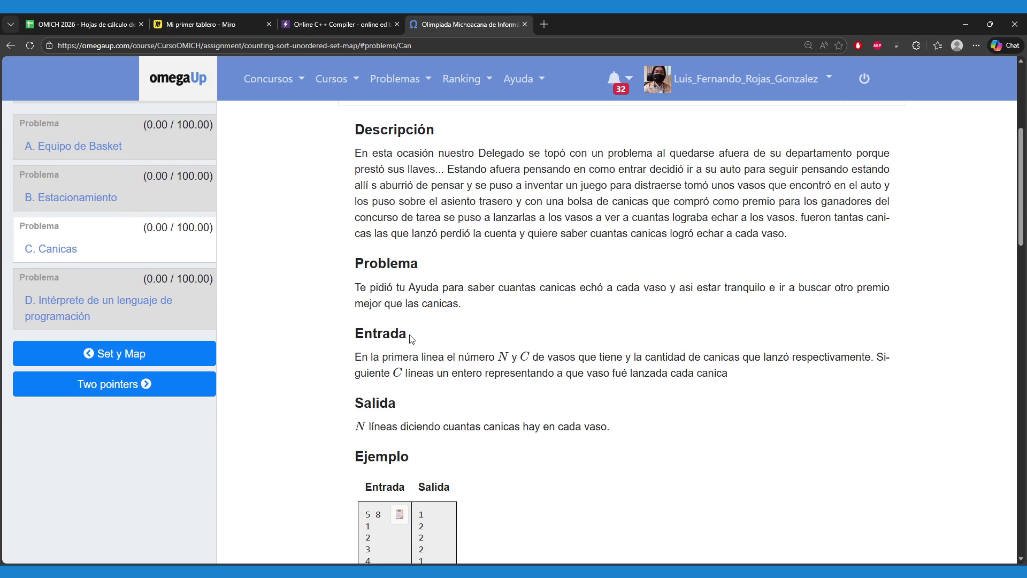
scroll(412, 338, "down", 2)
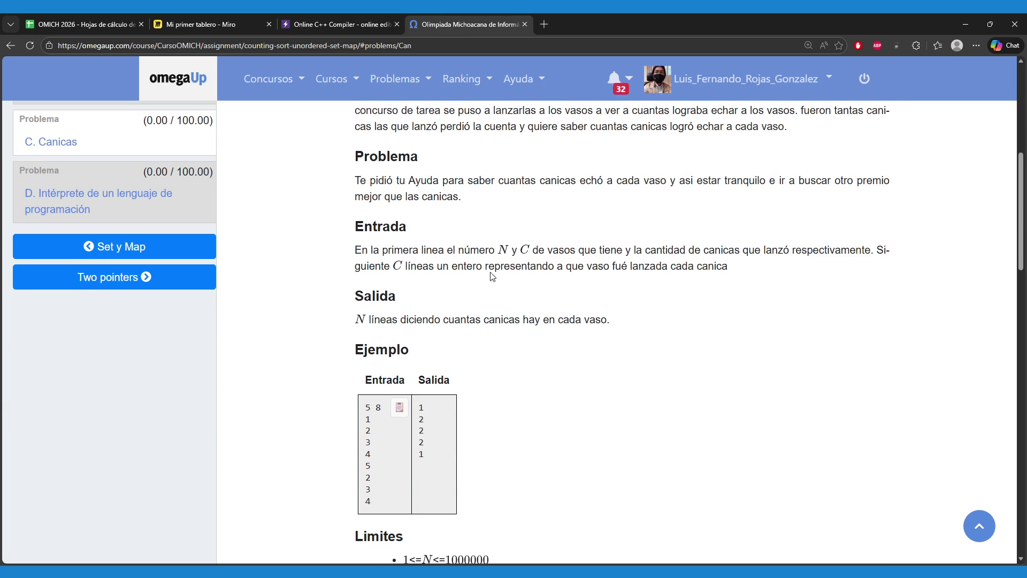
left_click_drag(364, 408, 386, 409)
left_click(329, 416)
- Draw the red glass blanks with the pen below the sorted number rows on the Miro board
left_click(241, 18)
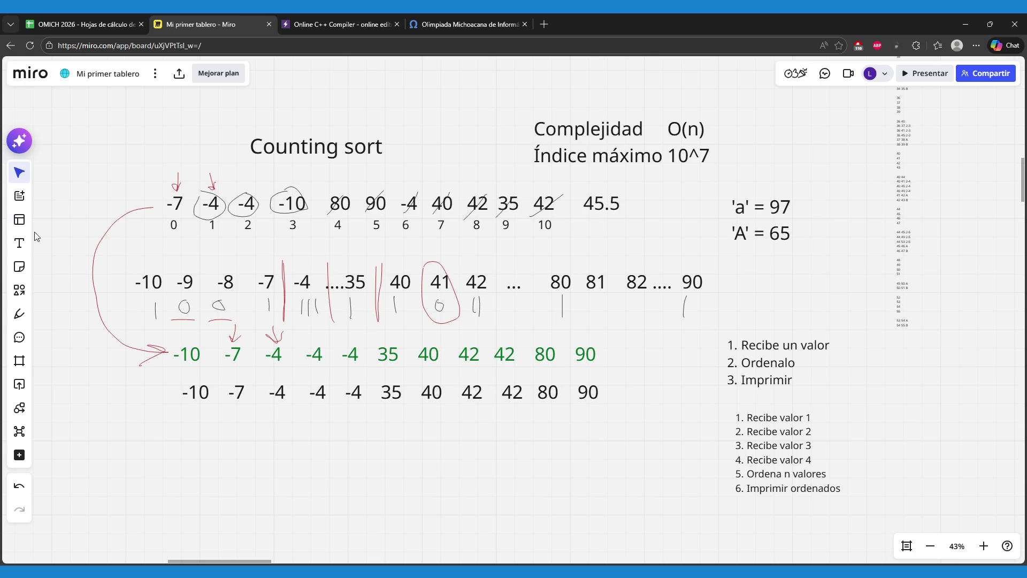
left_click(19, 313)
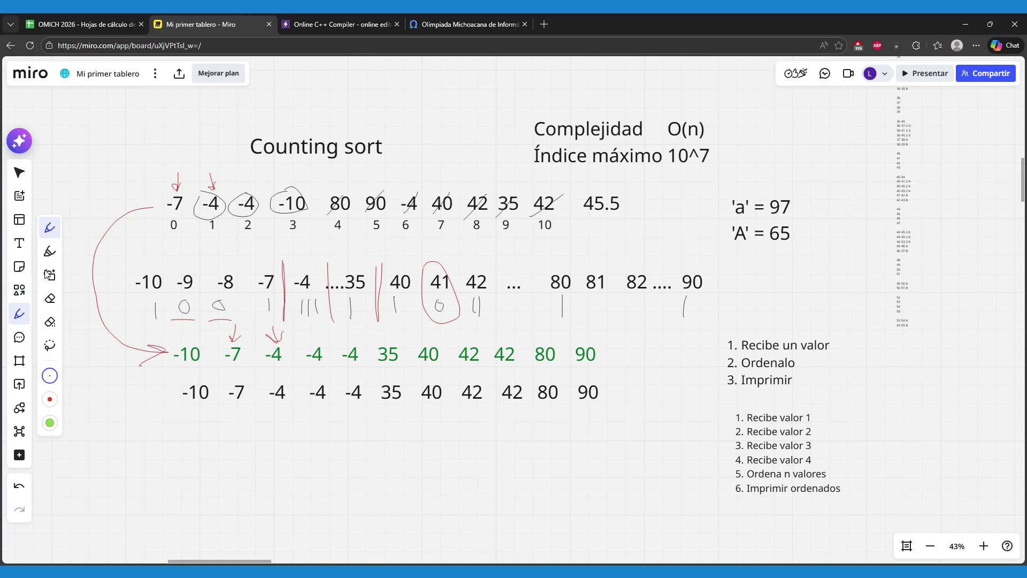
left_click_drag(226, 461, 489, 458)
left_click(19, 172)
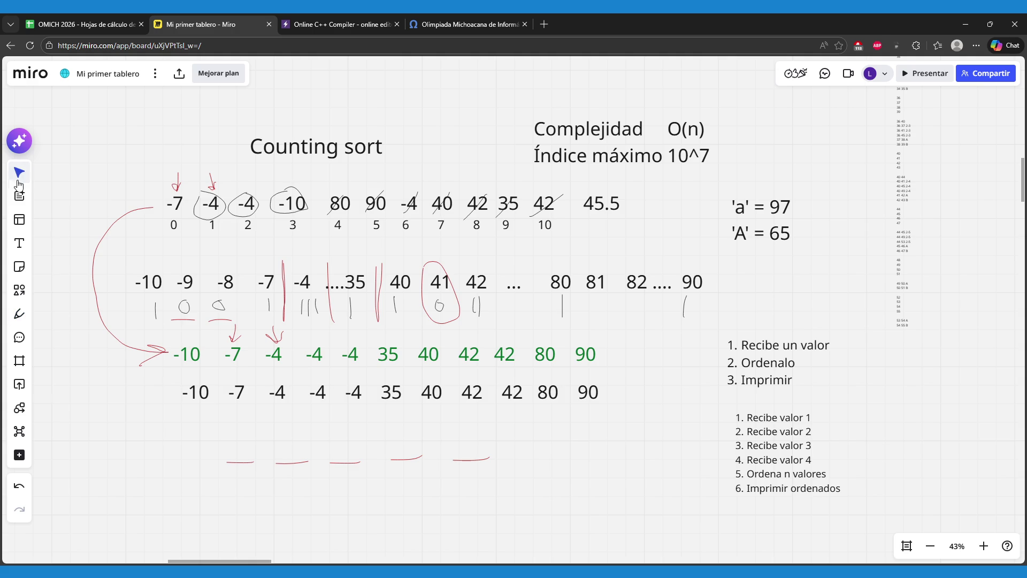
scroll(320, 498, "down", 3)
scroll(337, 458, "up", 3)
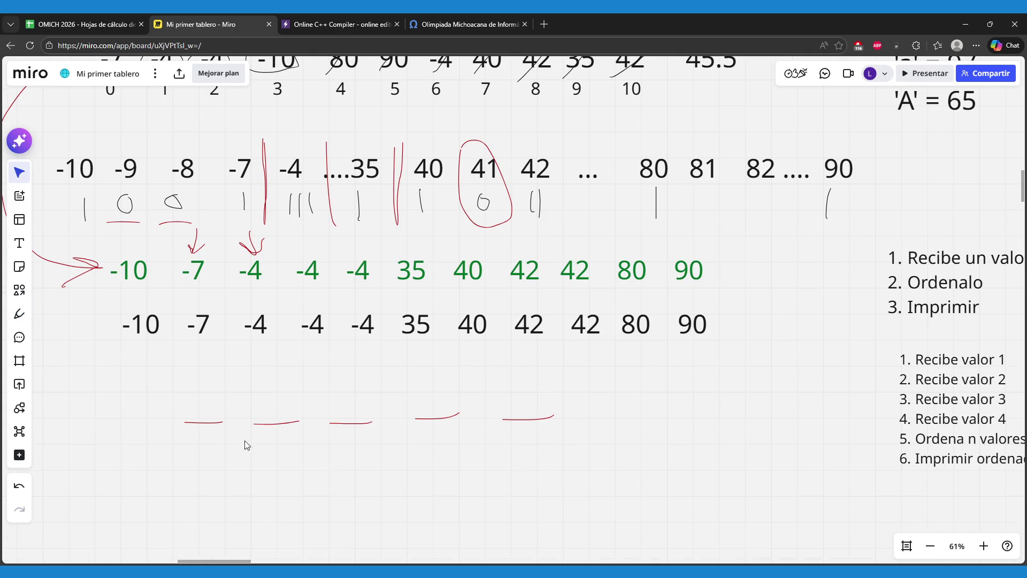
- Label the glasses 1, 2, 3, 4, 5 with a text box under the red lines
left_click(453, 16)
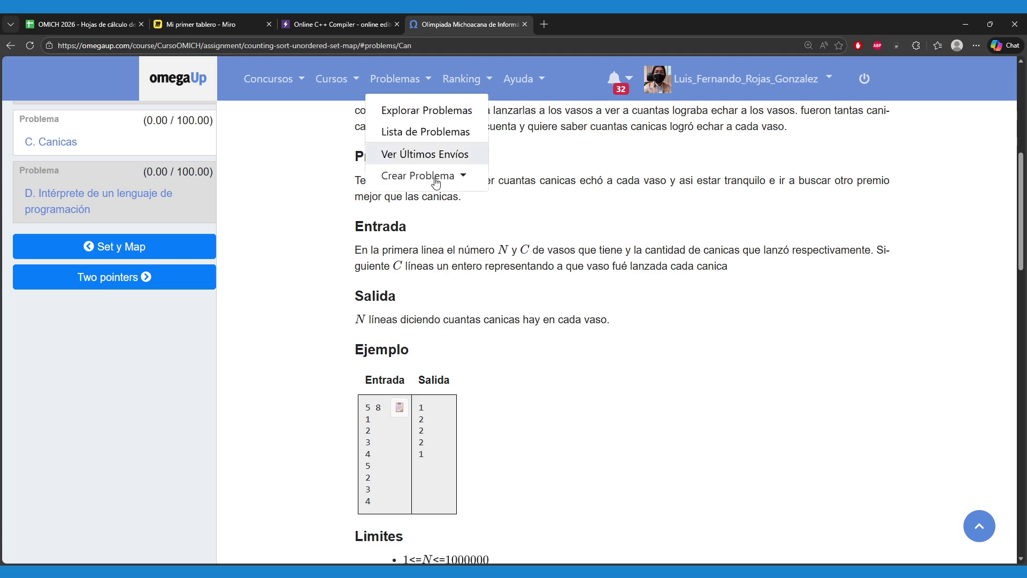
left_click(230, 23)
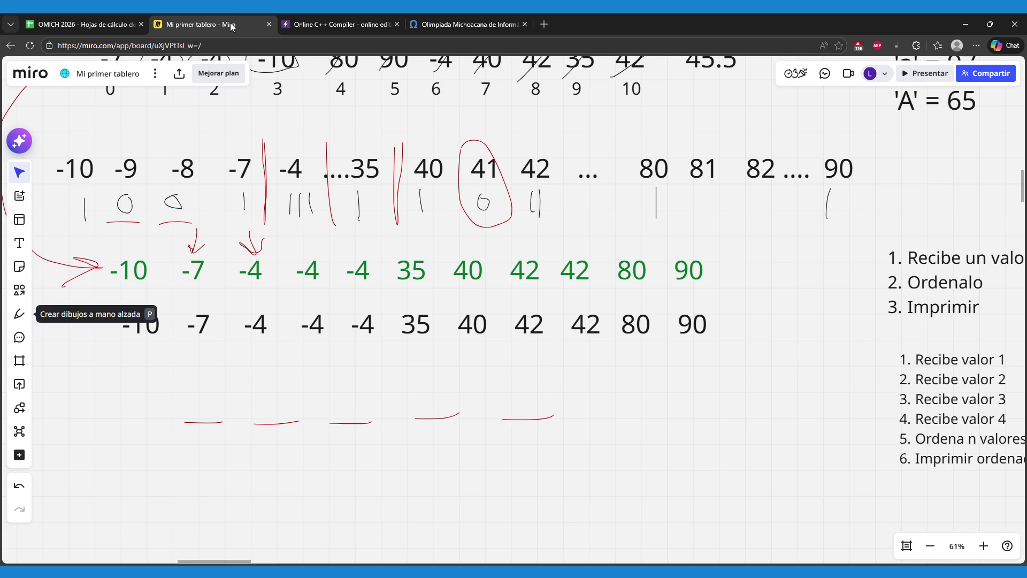
left_click(20, 243)
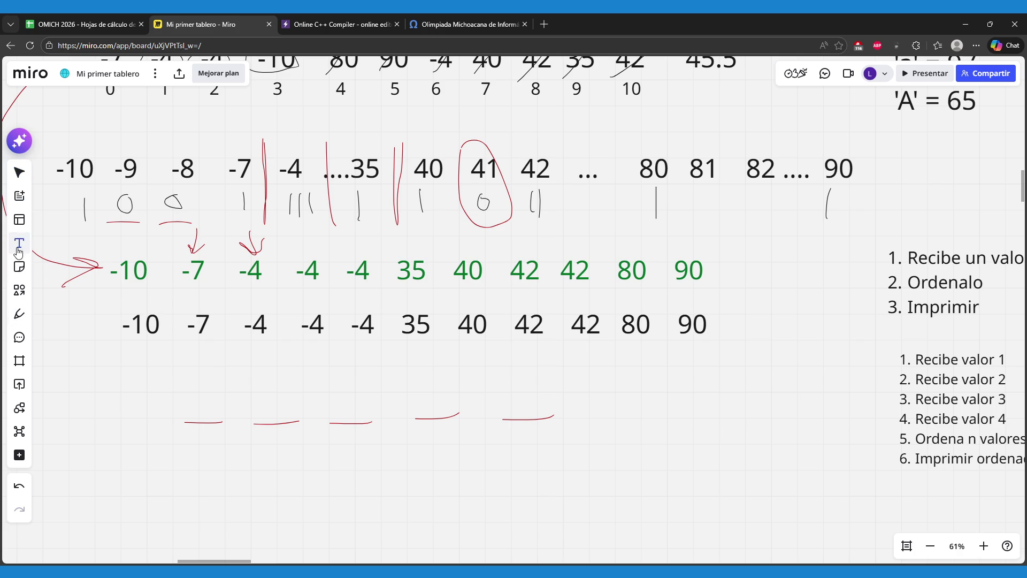
left_click(183, 455)
type("1 ")
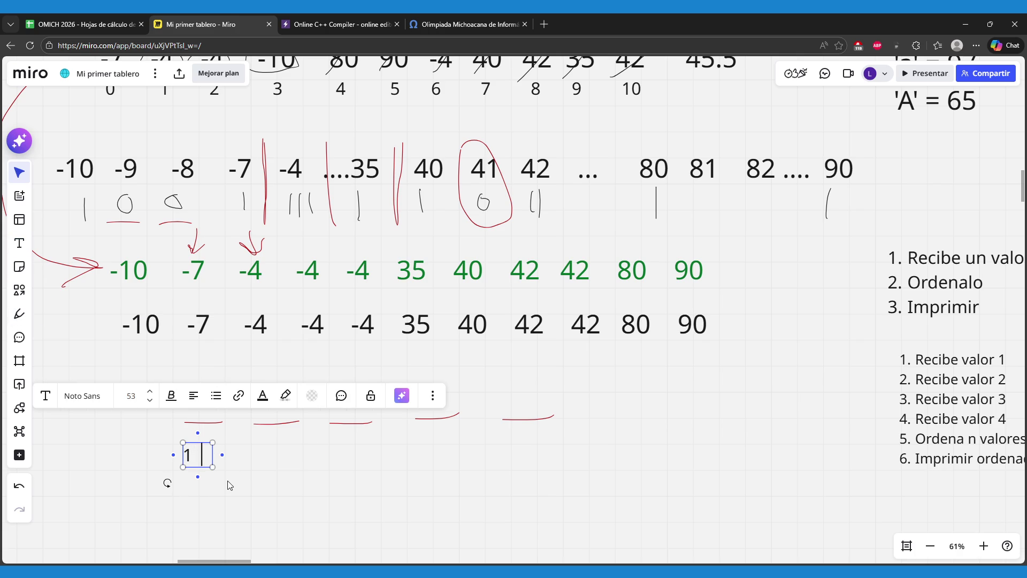
type("            2")
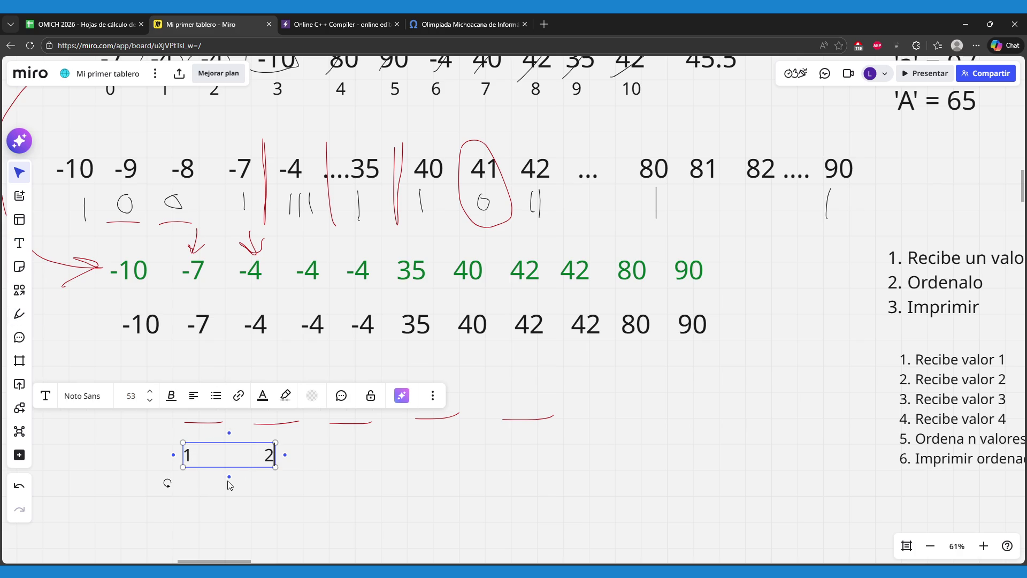
type("             3         ")
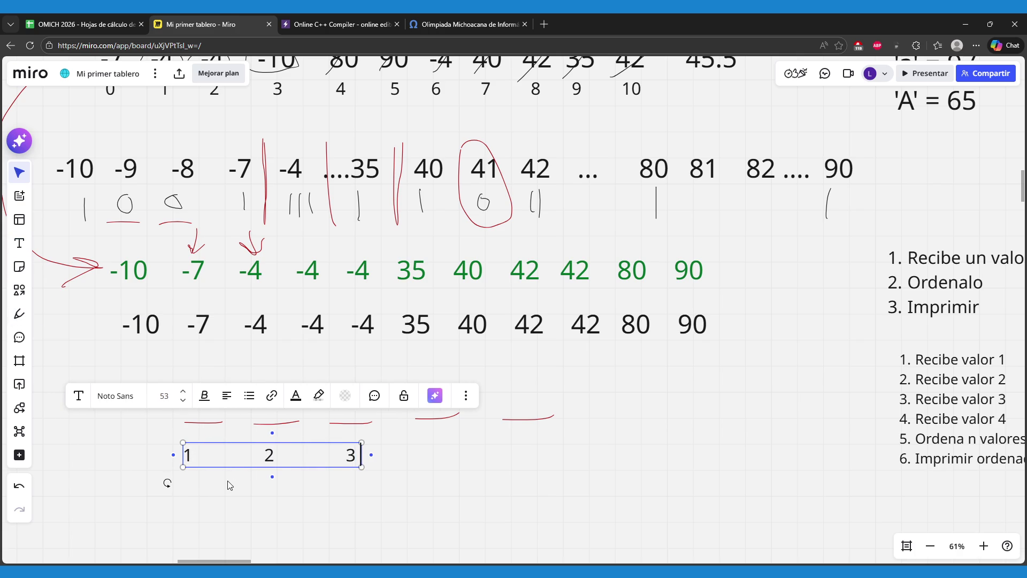
type("      4         ")
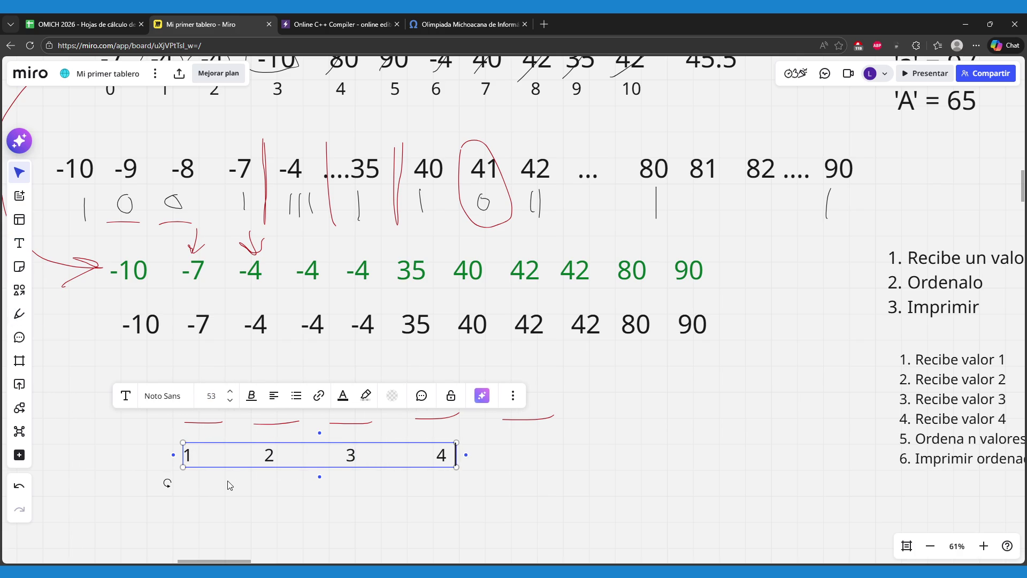
type("    5")
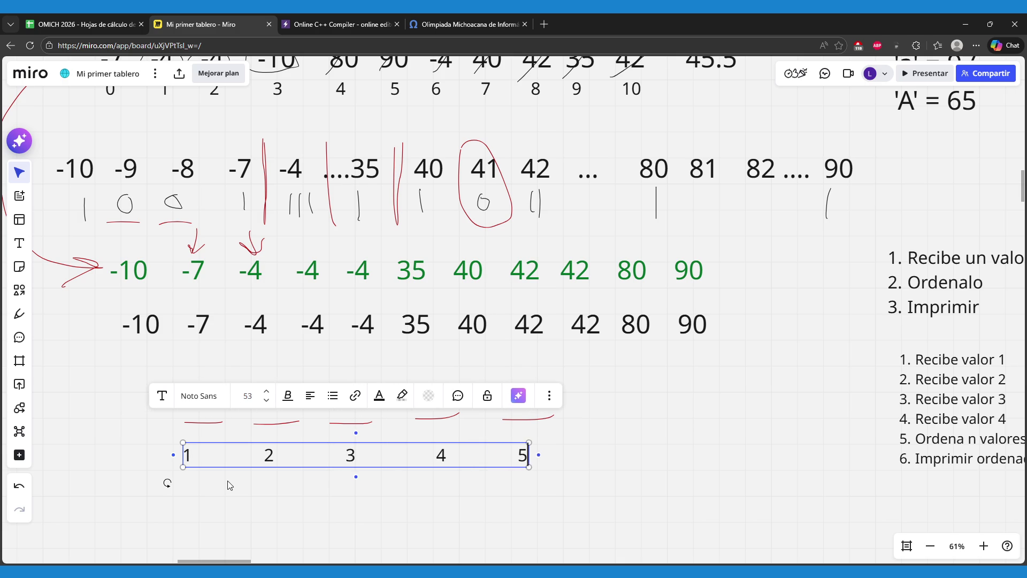
left_click(329, 491)
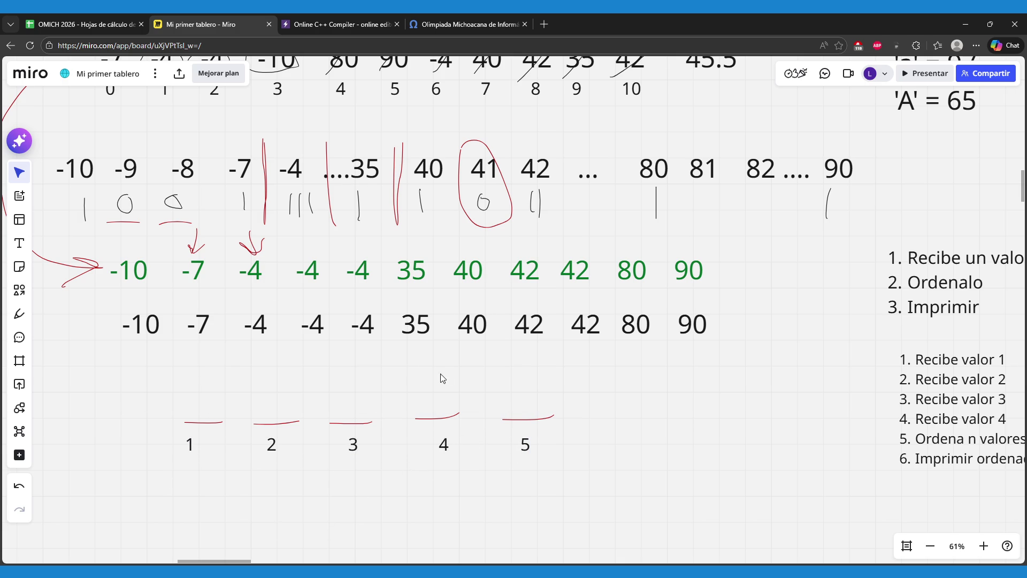
left_click(483, 14)
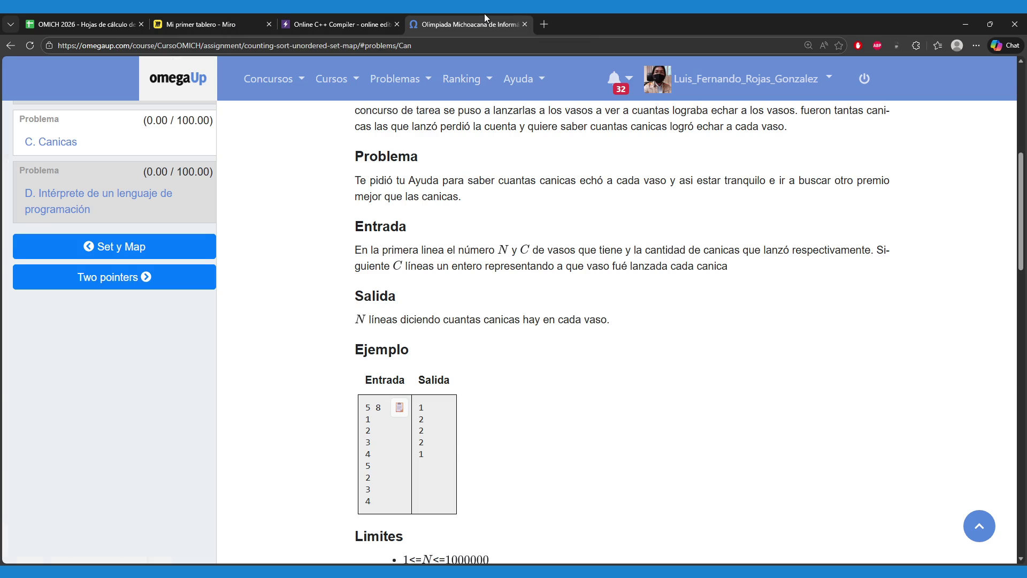
- Highlight key phrases in the Canicas description, such as Delegado and canicas echó a cada vaso
scroll(551, 298, "up", 3)
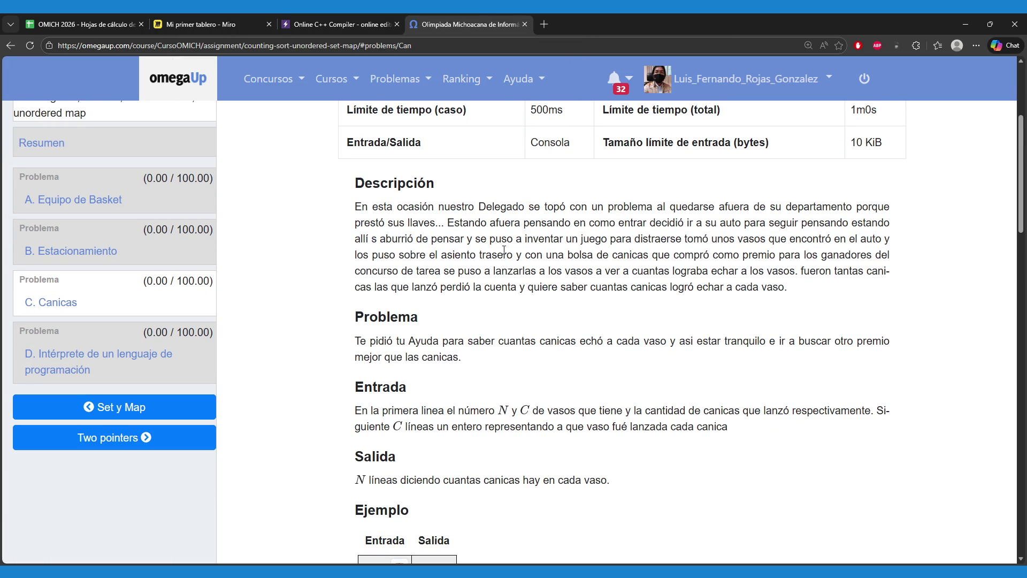
left_click_drag(475, 207, 534, 208)
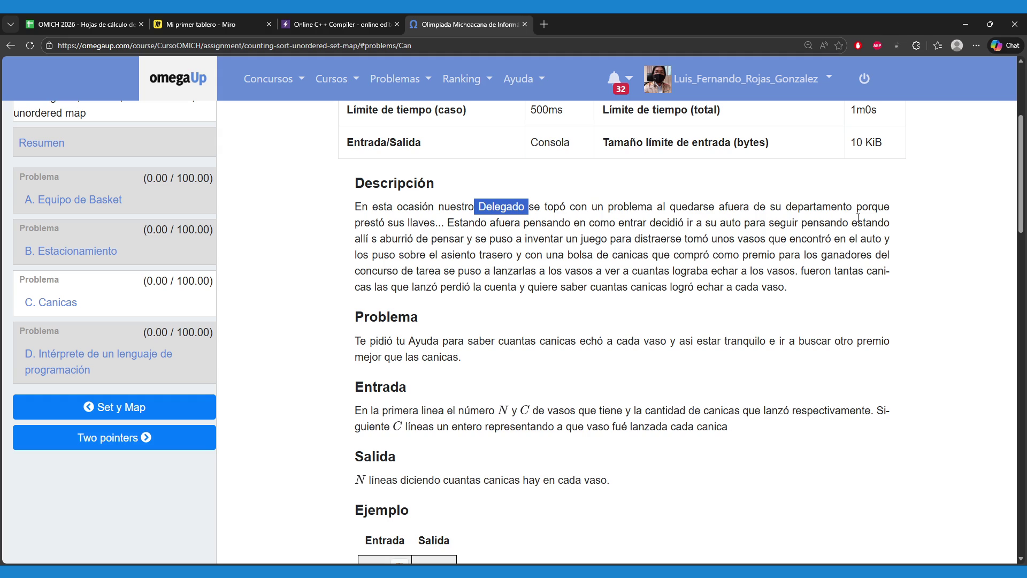
left_click_drag(442, 222, 351, 224)
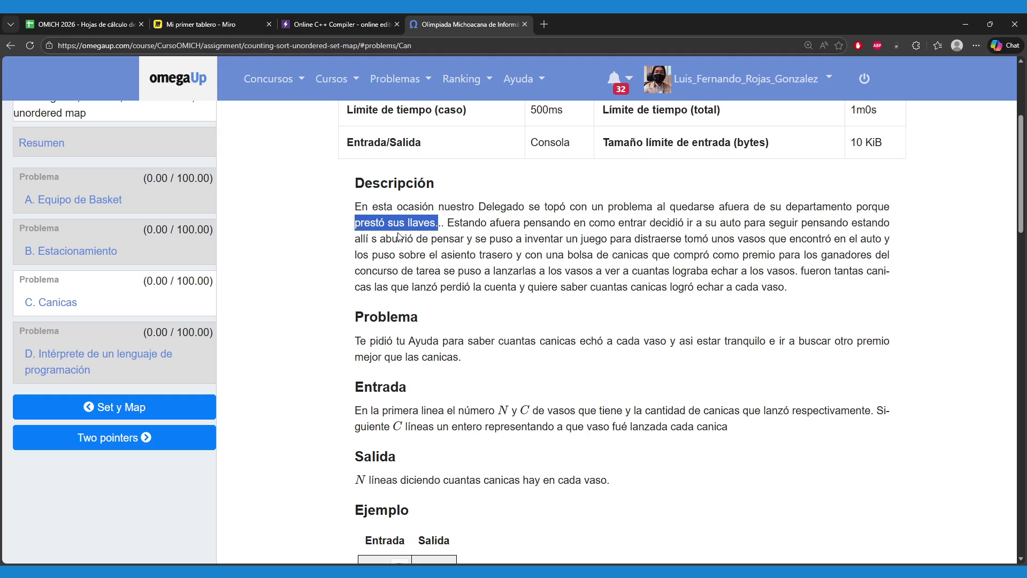
left_click(464, 252)
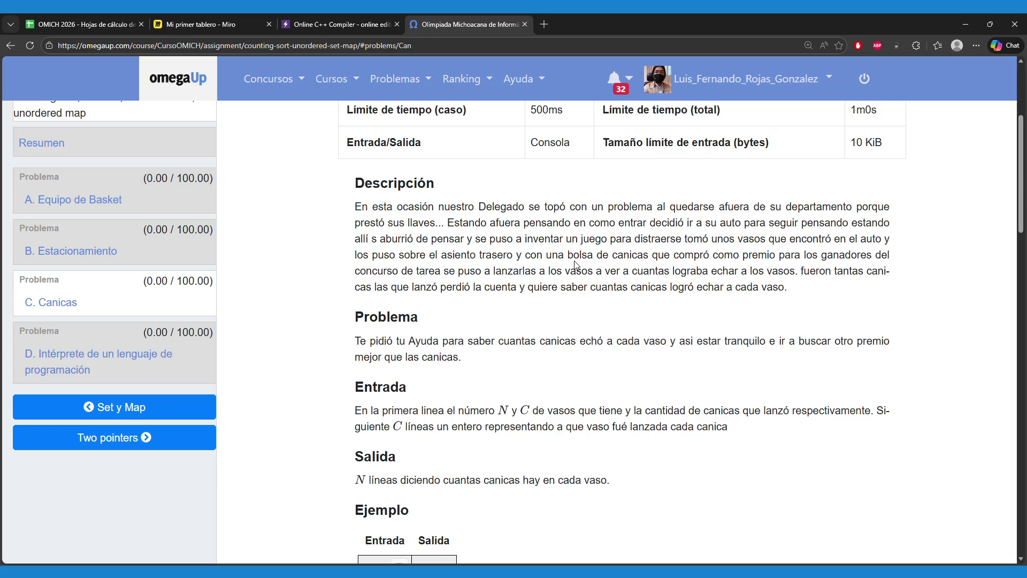
left_click_drag(443, 271, 355, 271)
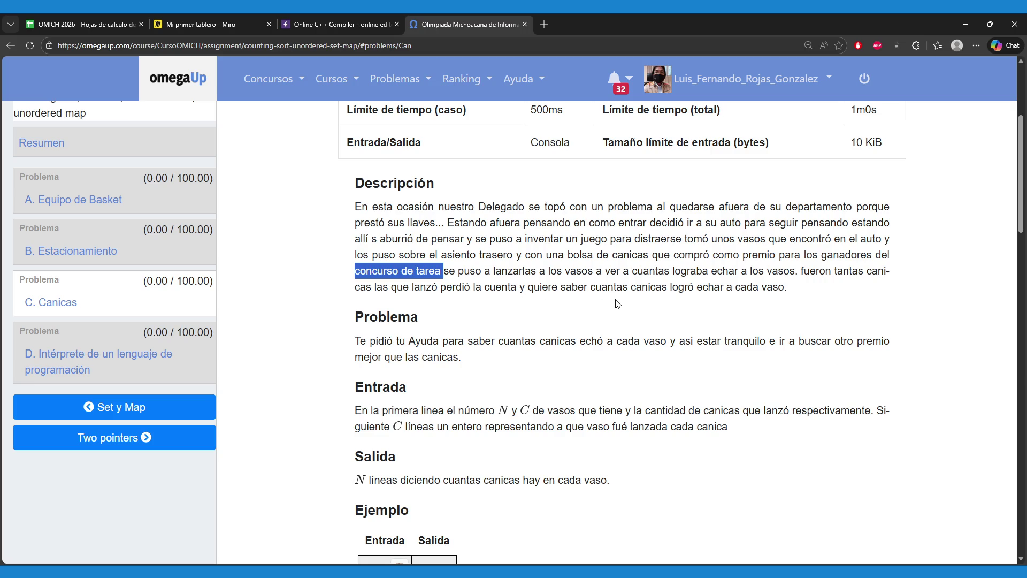
scroll(573, 316, "down", 2)
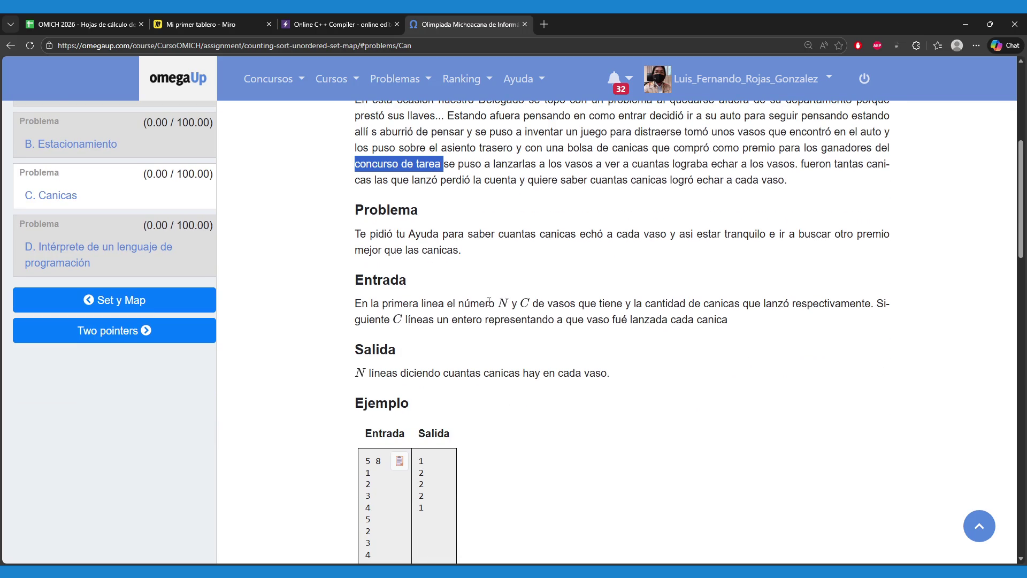
scroll(524, 260, "down", 1)
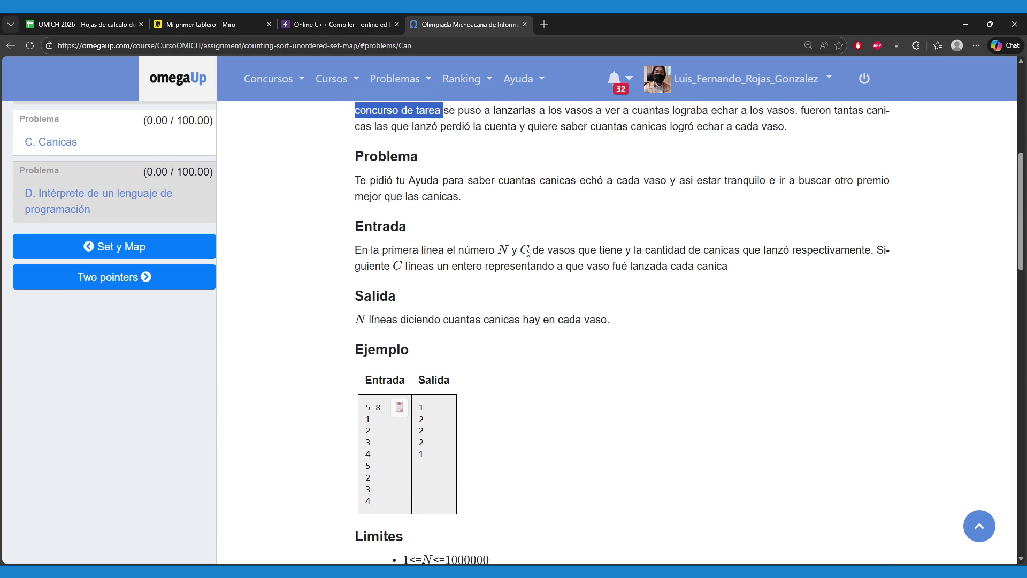
left_click_drag(539, 181, 661, 181)
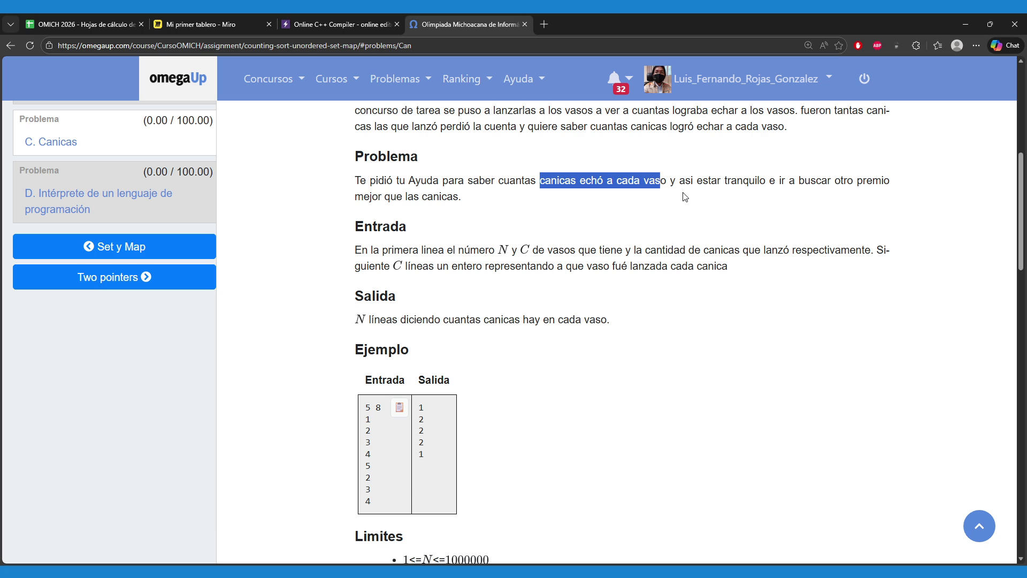
left_click_drag(493, 207, 332, 202)
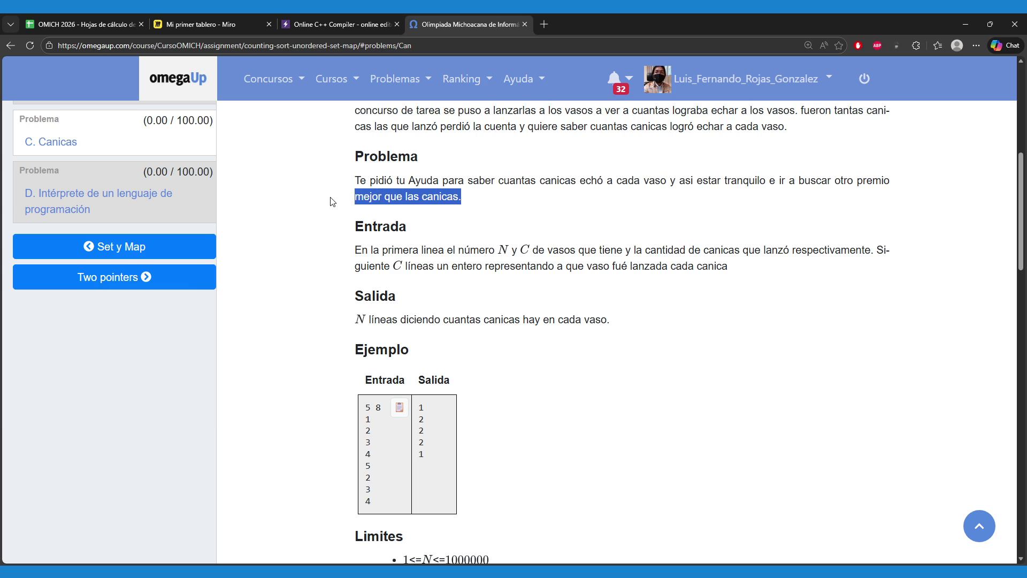
left_click(292, 327)
- Review the N and C input format and step through the sample values 8 and 1 to 4
scroll(324, 328, "down", 1)
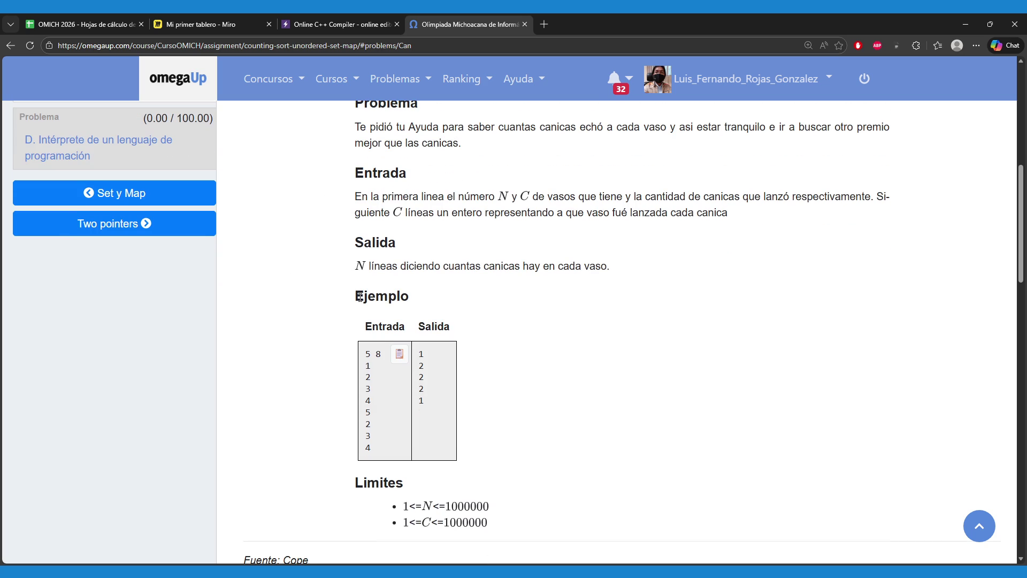
left_click_drag(490, 195, 583, 201)
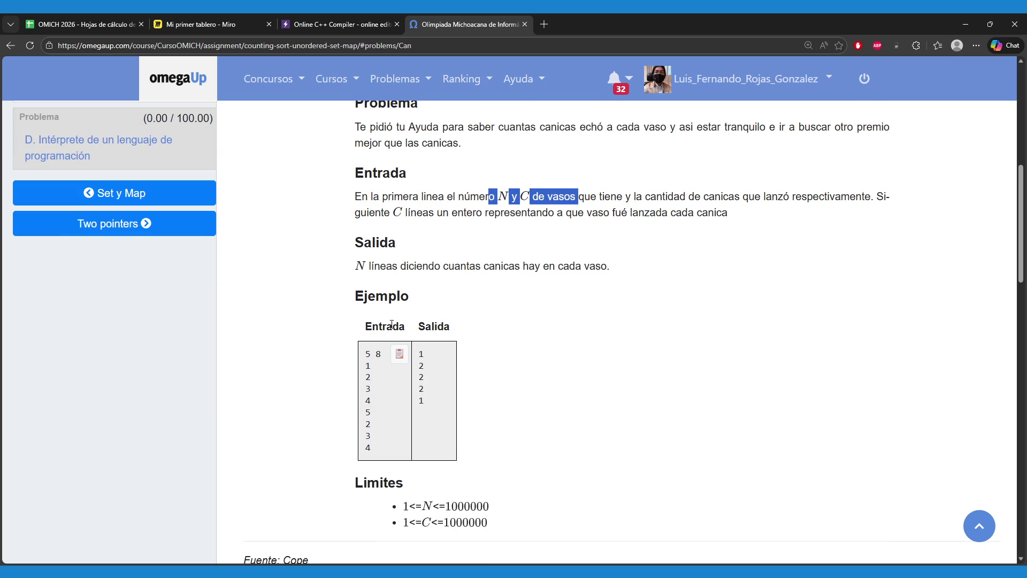
left_click_drag(361, 351, 365, 355)
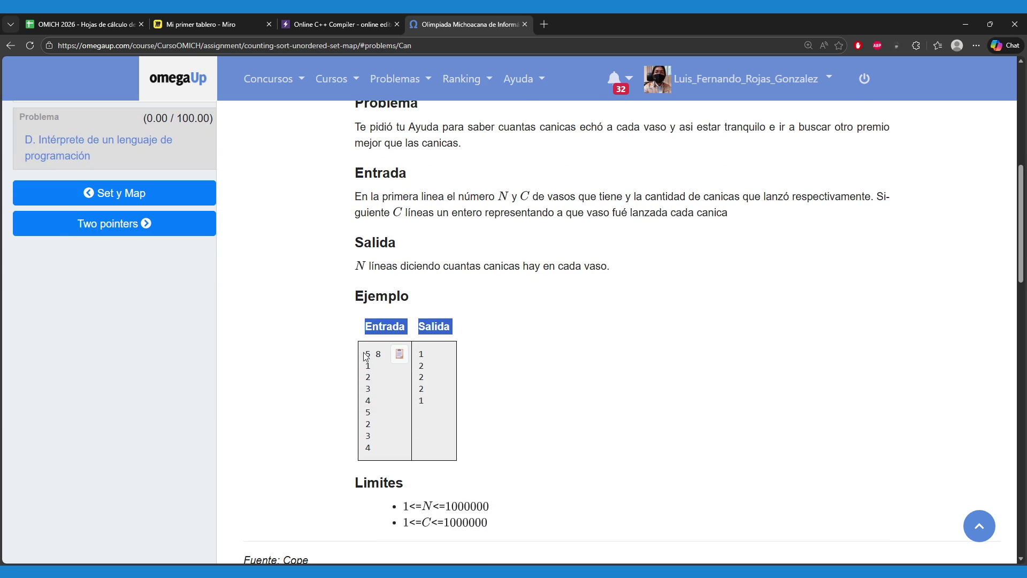
left_click(327, 389)
left_click_drag(373, 356, 390, 359)
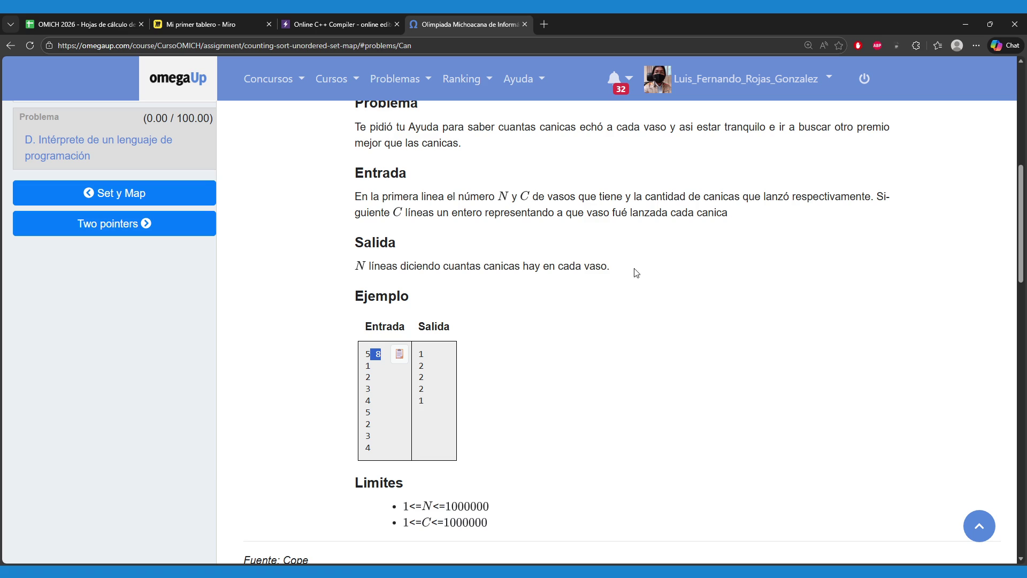
left_click_drag(366, 363, 385, 447)
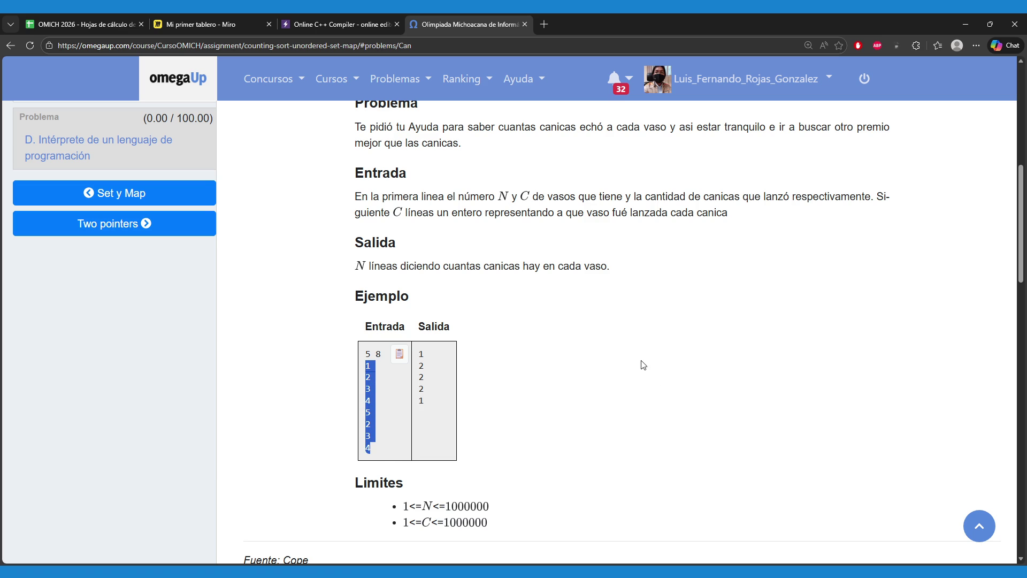
left_click(487, 388)
left_click_drag(365, 365, 380, 379)
left_click(367, 392)
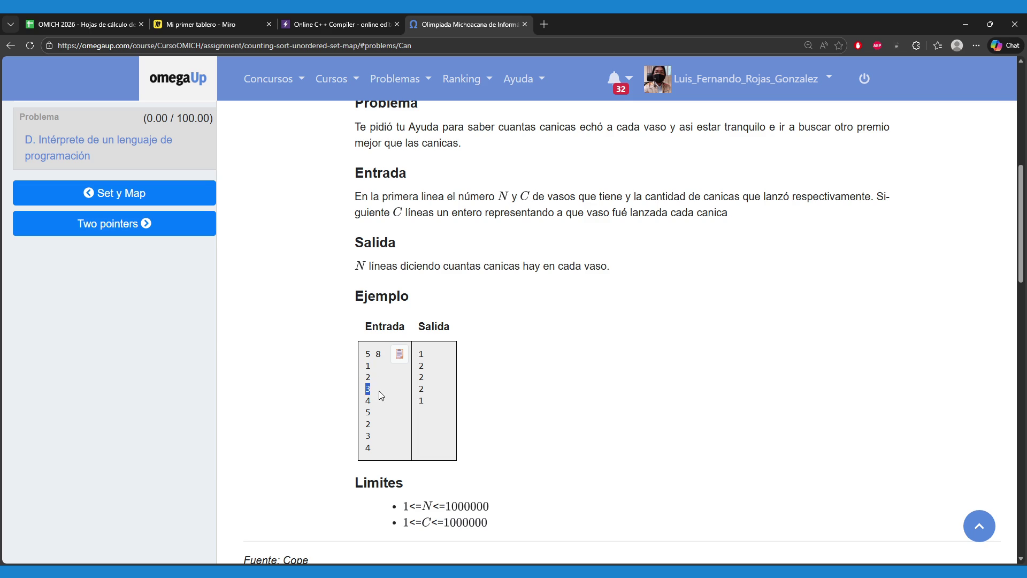
mouse_move(371, 425)
left_mouse_down()
mouse_move(363, 425)
mouse_move(384, 448)
left_mouse_up()
left_click(544, 444)
- Highlight the output description and sample counts 2 and 1, then return to the Miro board
left_click_drag(443, 266, 613, 270)
left_click(456, 356)
double_click(418, 371)
double_click(425, 402)
left_click(580, 418)
left_click(225, 16)
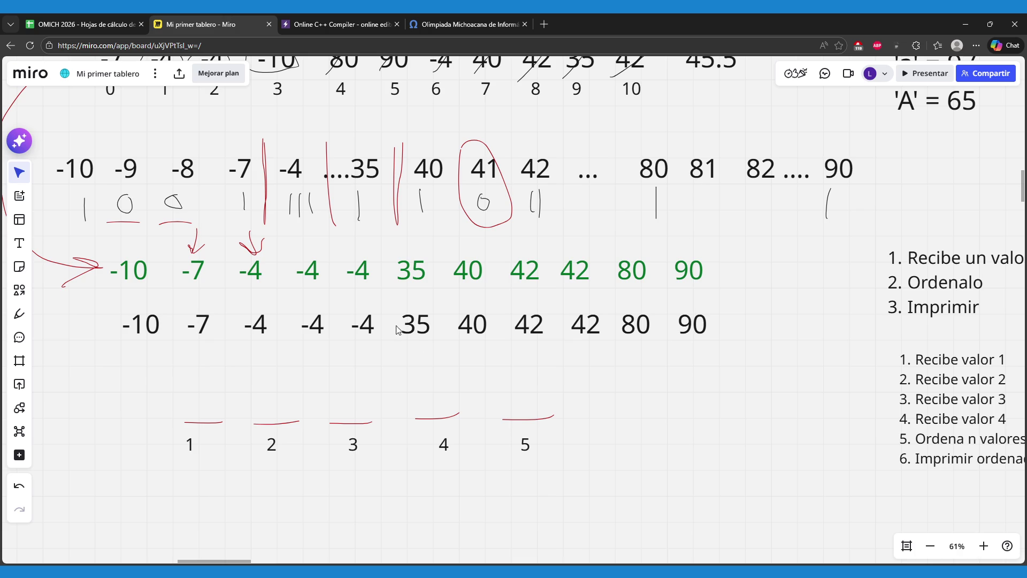
left_click(20, 243)
- Paste the sample input 5 8, 1 2 3 4 5 2 3 4 as text right of the glass slots
left_click(575, 399)
key("ctrl+v")
scroll(548, 318, "down", 3)
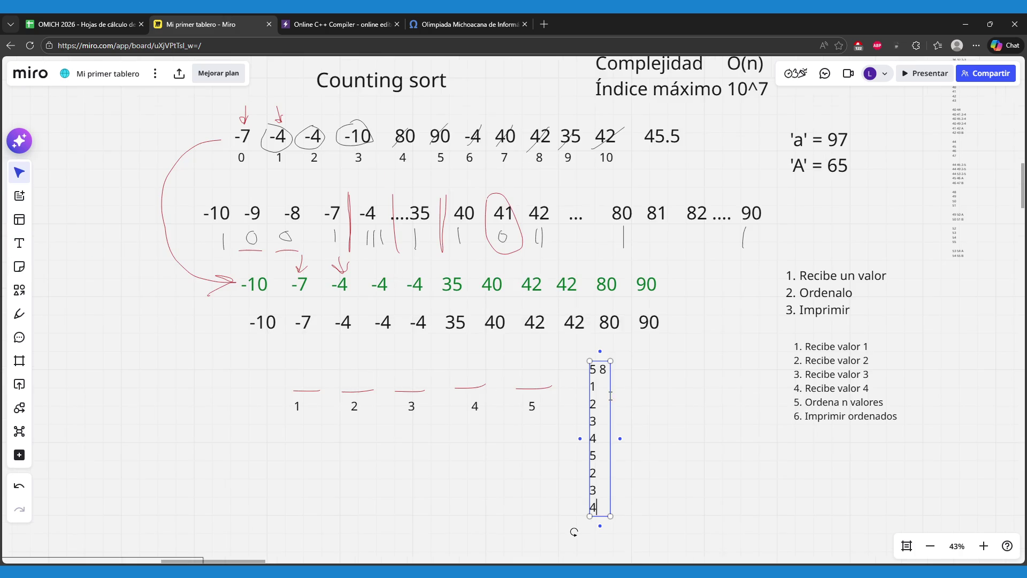
scroll(539, 433, "up", 2)
left_click(522, 468)
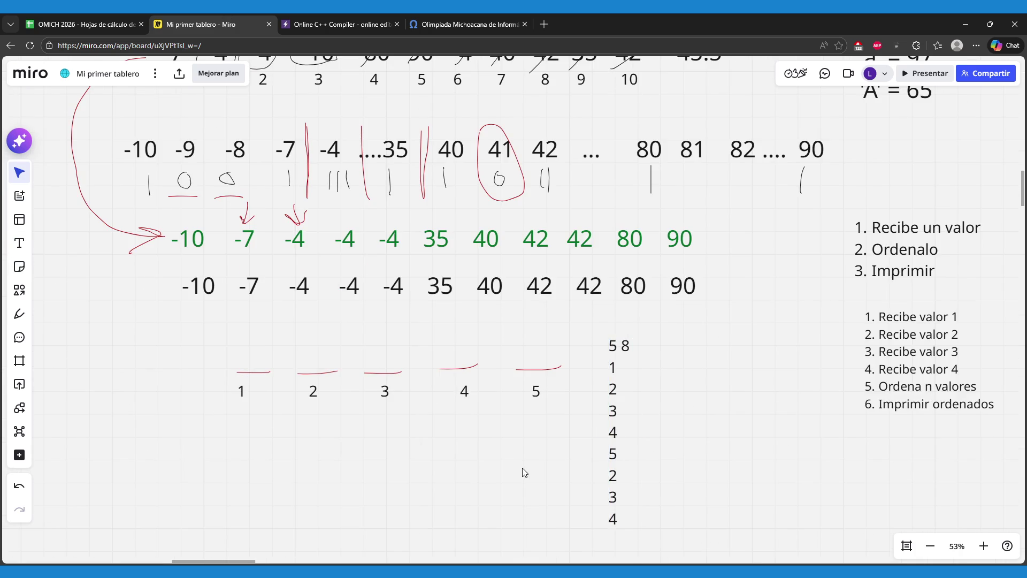
scroll(522, 467, "up", 2)
left_click_drag(524, 474, 539, 438)
left_click(671, 391)
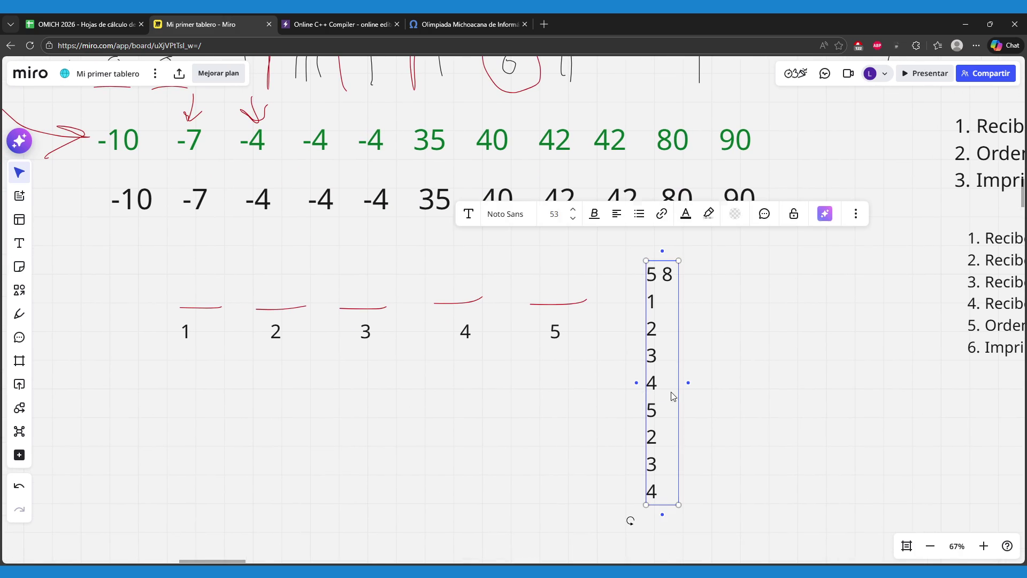
left_click_drag(660, 385, 711, 362)
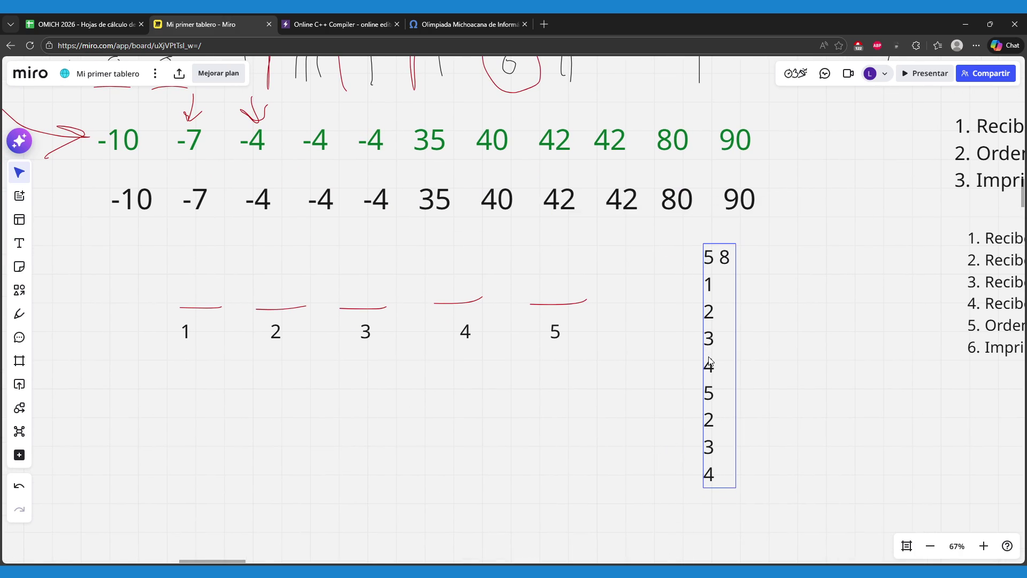
left_click(627, 379)
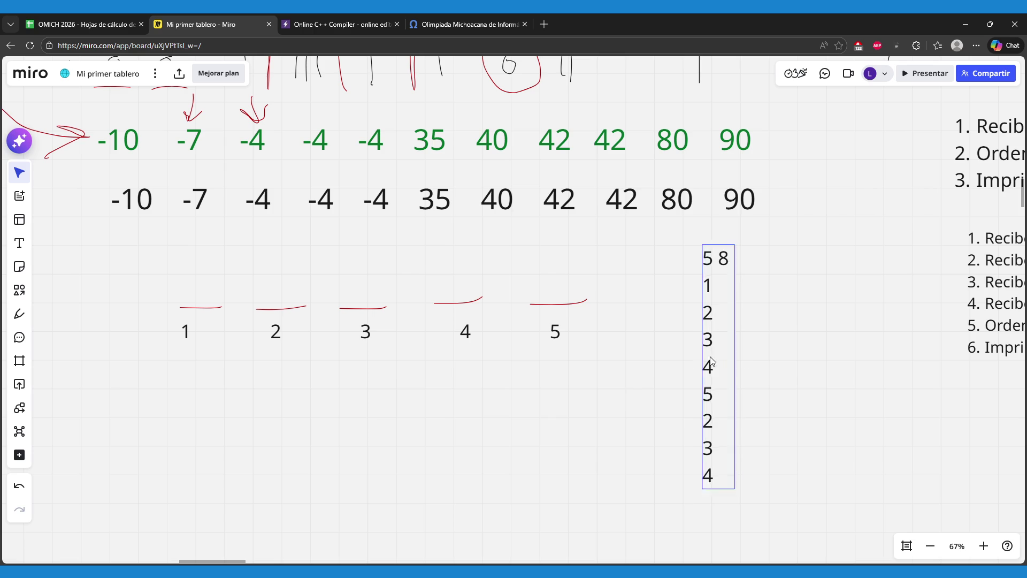
left_click_drag(715, 353, 703, 374)
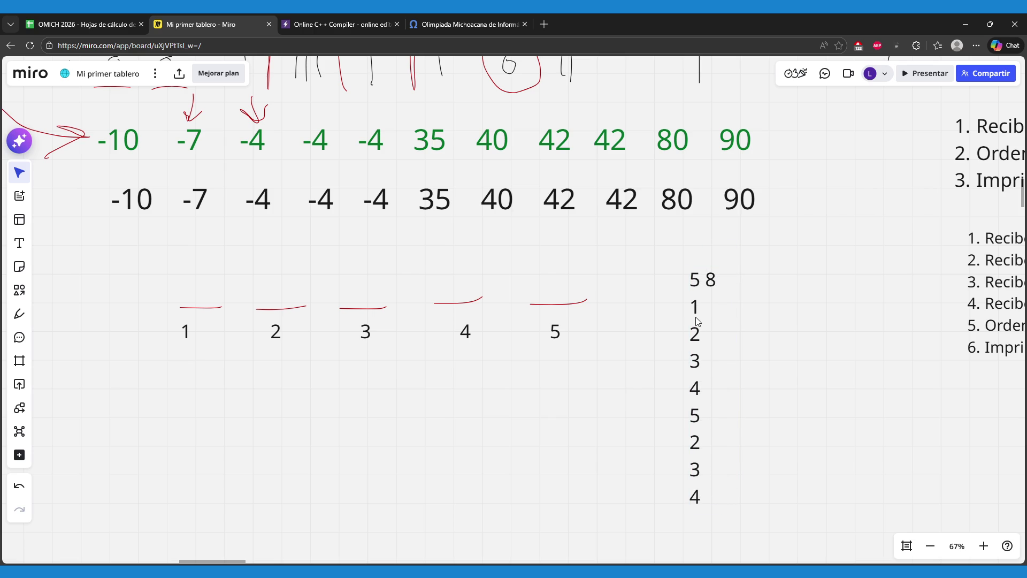
- Add a leading 0 to the glass labels so they read 0 to 5, and align them under the slots
left_click(459, 341)
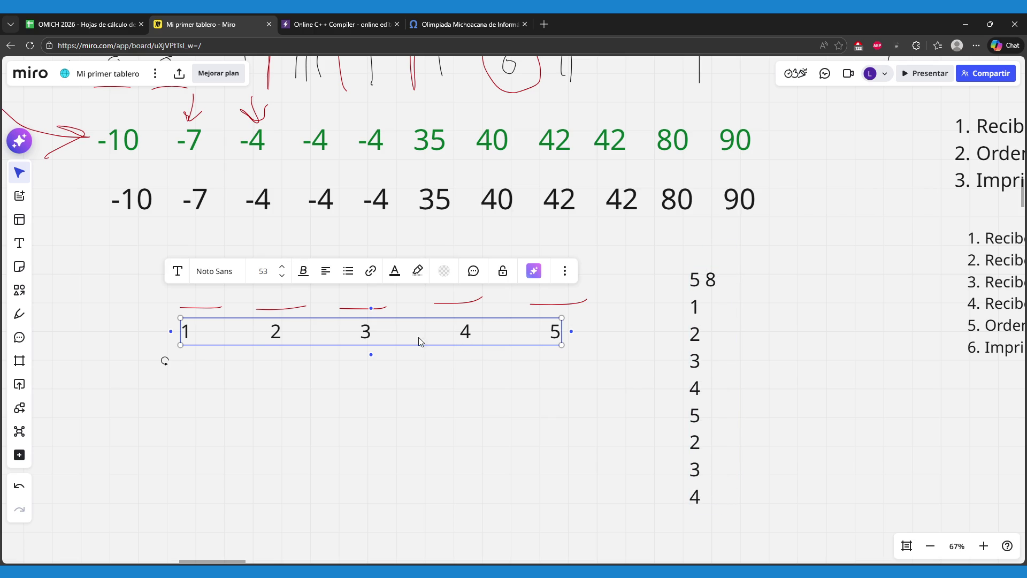
left_click(251, 336)
key("Left")
key("Left")
key("Left")
type("0")
left_click(316, 400)
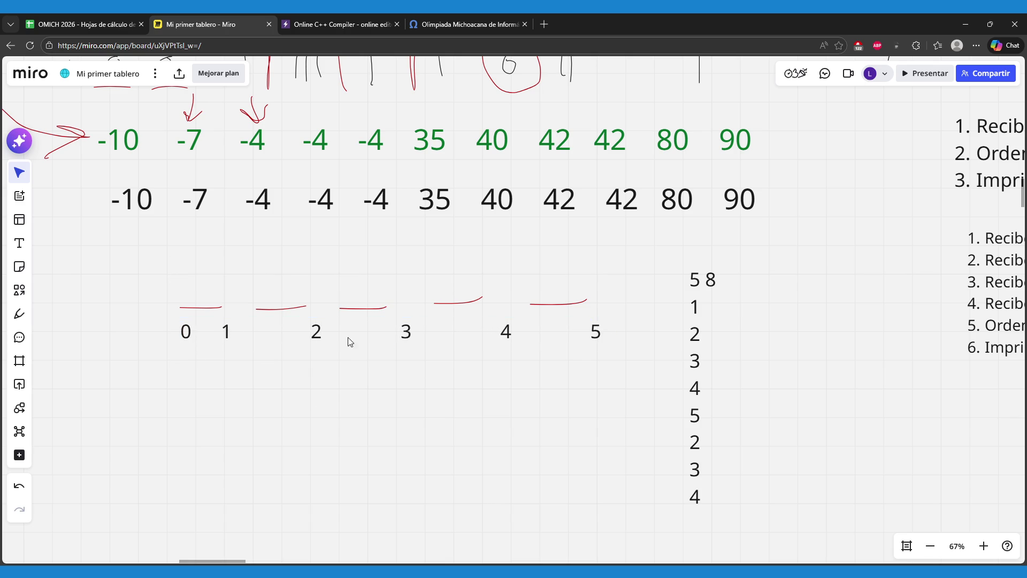
left_click(169, 340)
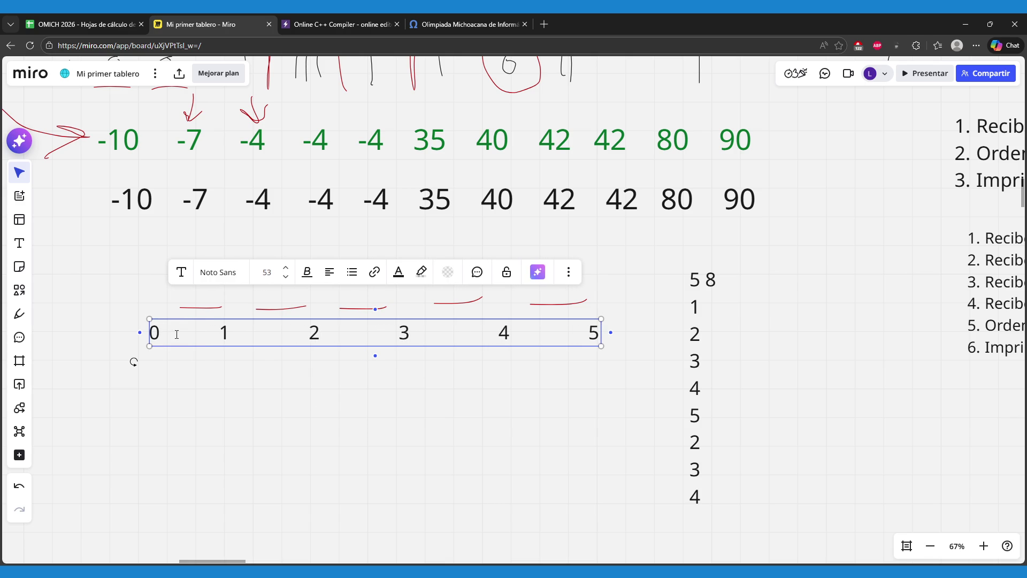
key("Escape")
left_click_drag(275, 335, 259, 323)
left_click(288, 360)
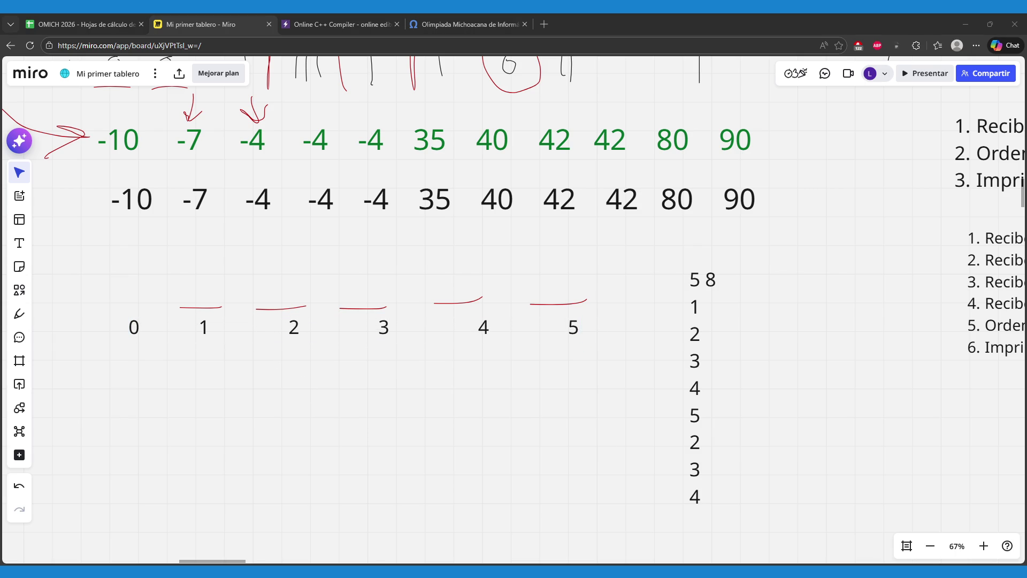
left_click(562, 451)
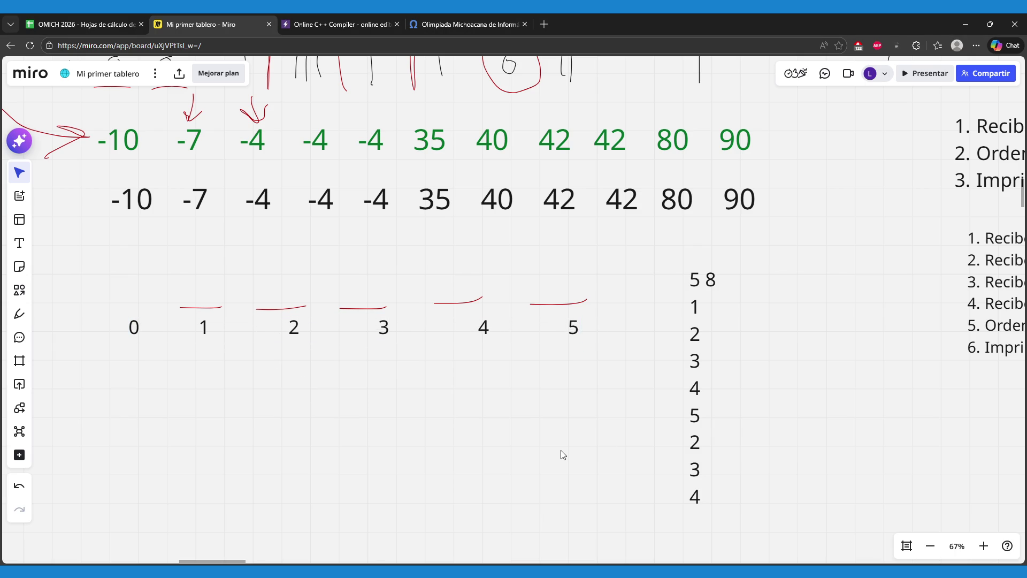
left_click_drag(403, 323, 402, 328)
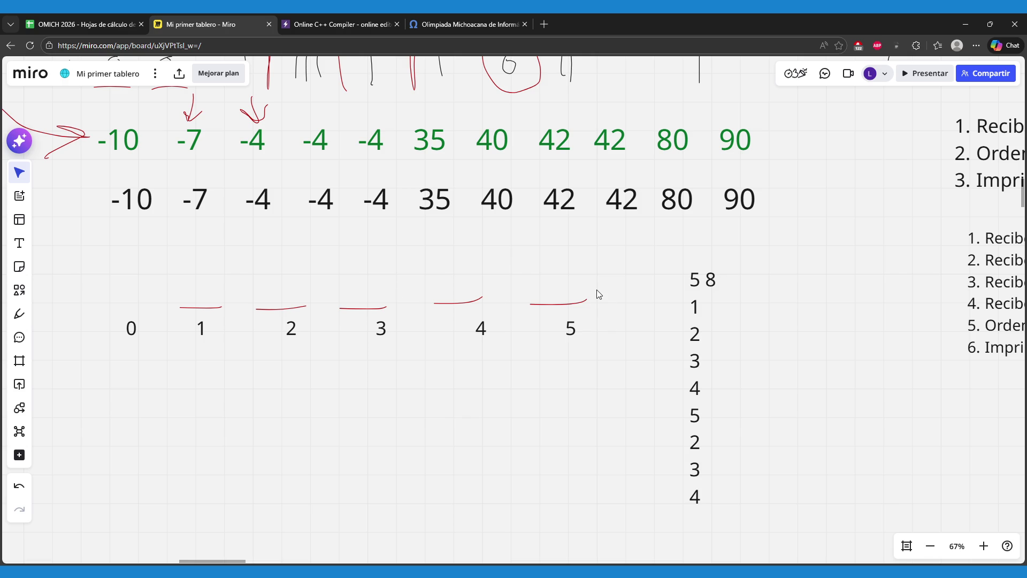
- Colour the first marble value 1 red in the sample input text
left_click(700, 334)
left_click(713, 309)
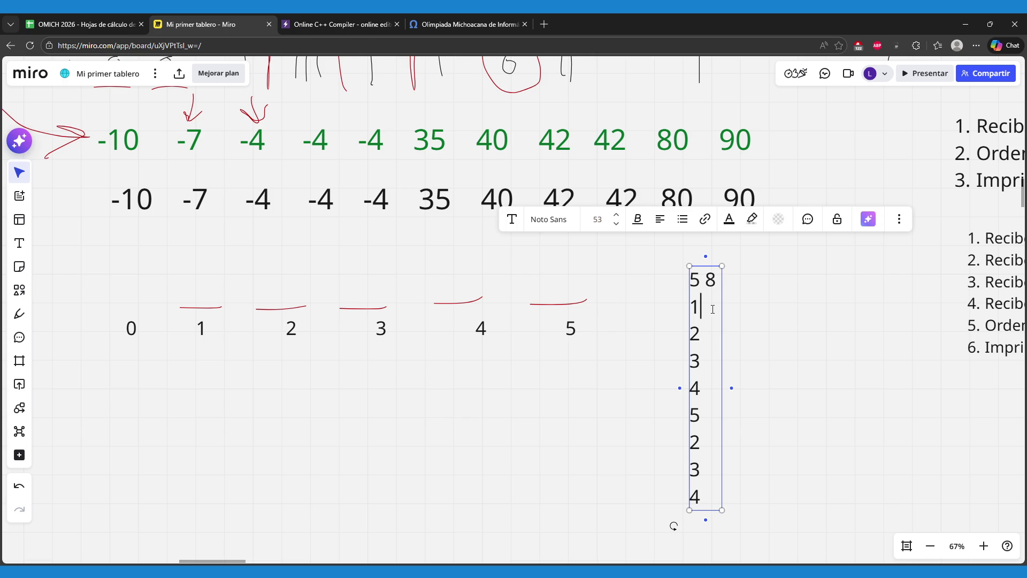
key("ctrl+shift+Home")
left_click(717, 305)
key("ctrl+shift+Home")
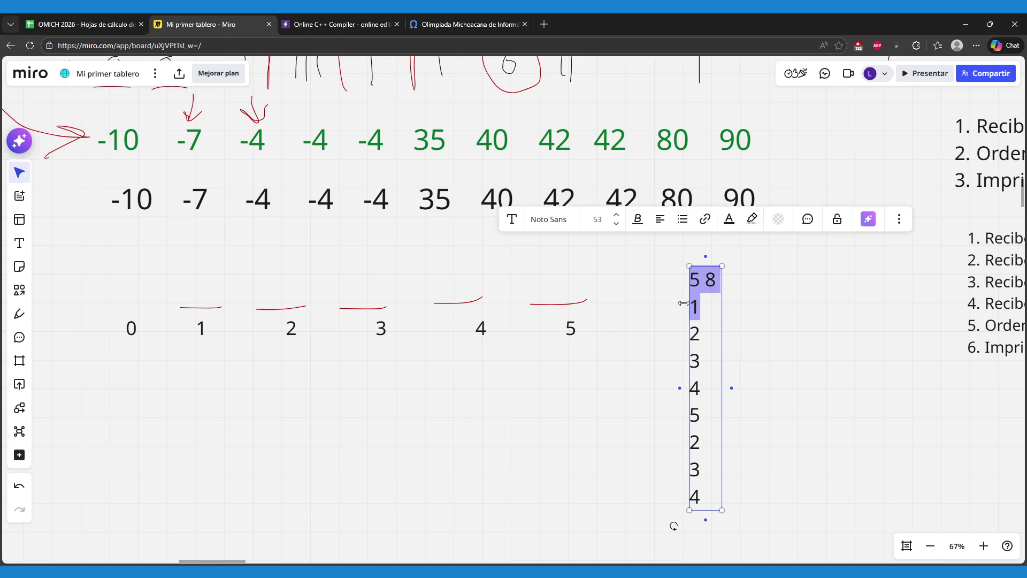
left_click(707, 310)
double_click(707, 309)
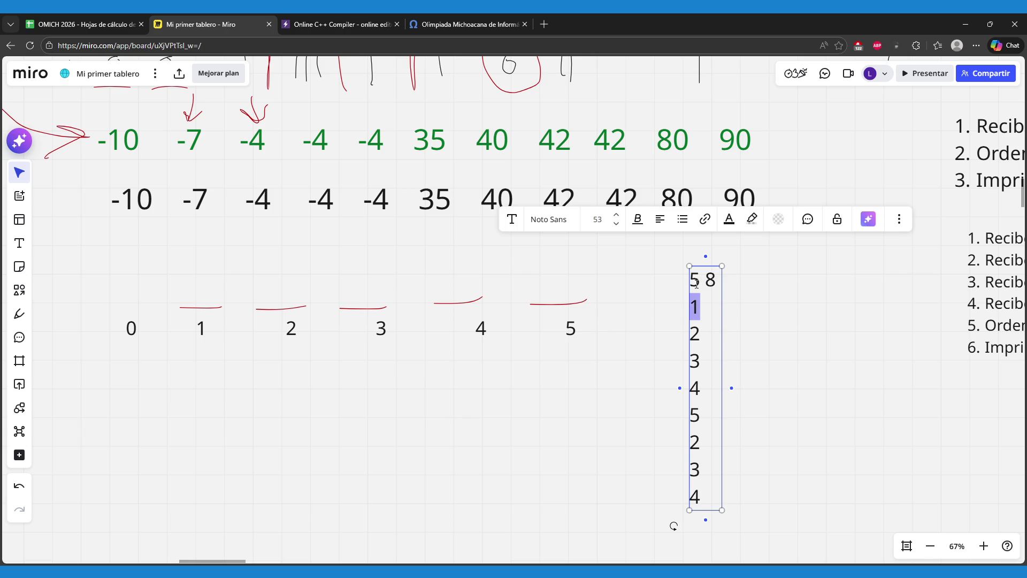
left_click(729, 219)
left_click(717, 355)
left_click(554, 372)
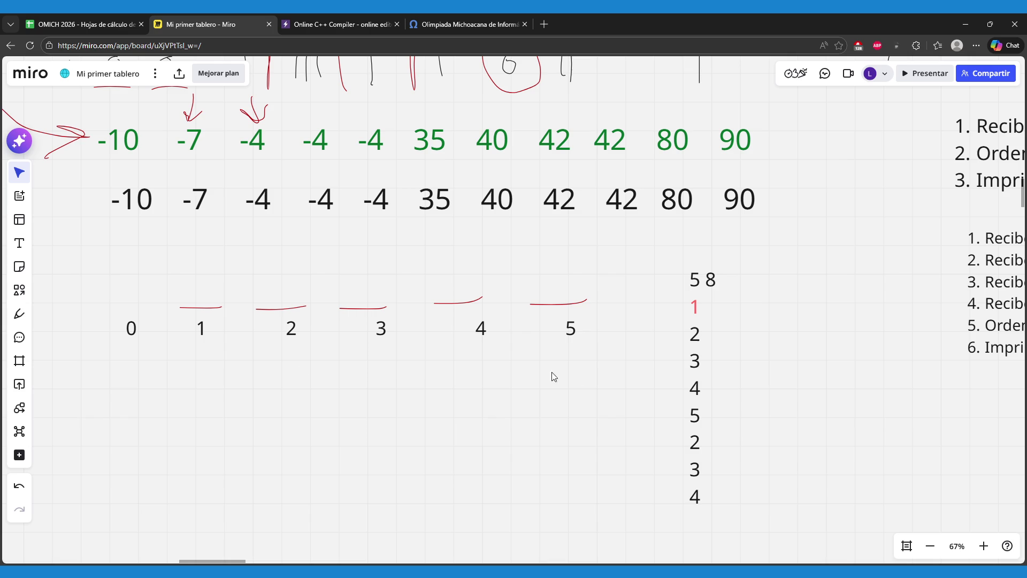
- Tally glass 1, then cross out inputs 2, 3, 4, 5 and tally one mark above each matching glass
left_click(20, 314)
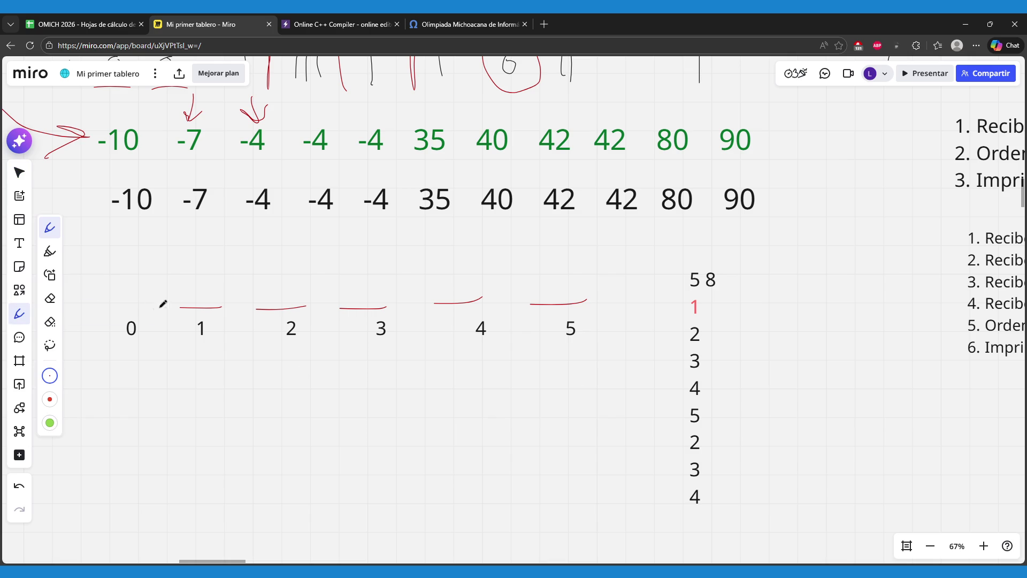
left_click_drag(199, 279, 199, 302)
left_click_drag(682, 331, 711, 337)
left_click_drag(284, 278, 284, 299)
left_click_drag(682, 357, 712, 361)
left_click_drag(363, 283, 365, 310)
left_click_drag(685, 384, 710, 388)
left_click_drag(454, 275, 454, 303)
left_click_drag(685, 412, 704, 416)
left_click_drag(563, 279, 562, 300)
- Cross out the remaining inputs 2, 3, 4 and add second tallies above glasses 2, 3 and 4
left_click_drag(685, 438, 707, 445)
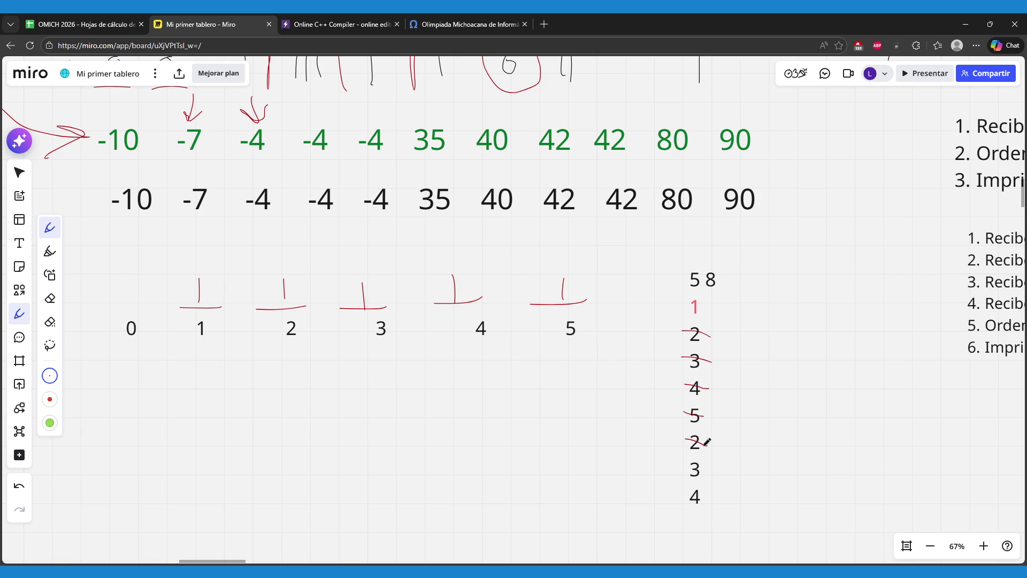
left_click_drag(273, 278, 273, 299)
left_click_drag(682, 467, 705, 471)
left_click_drag(351, 286, 354, 303)
left_click_drag(683, 491, 710, 499)
left_click_drag(460, 275, 464, 301)
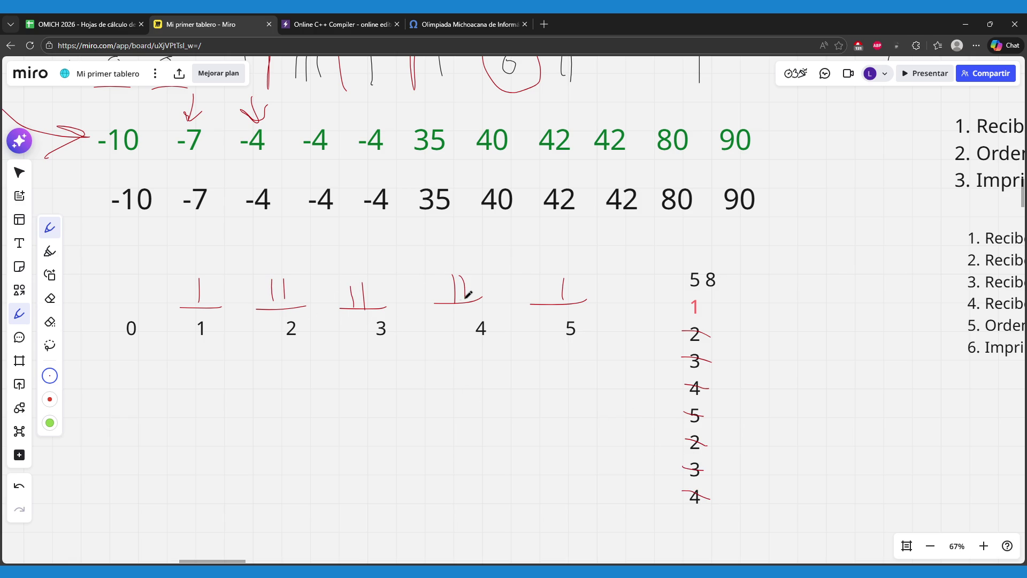
- Write the counts 1, 2, 2, 2, 1 on separate lines under the glasses, then compare with omegaUp's sample output
left_click(16, 173)
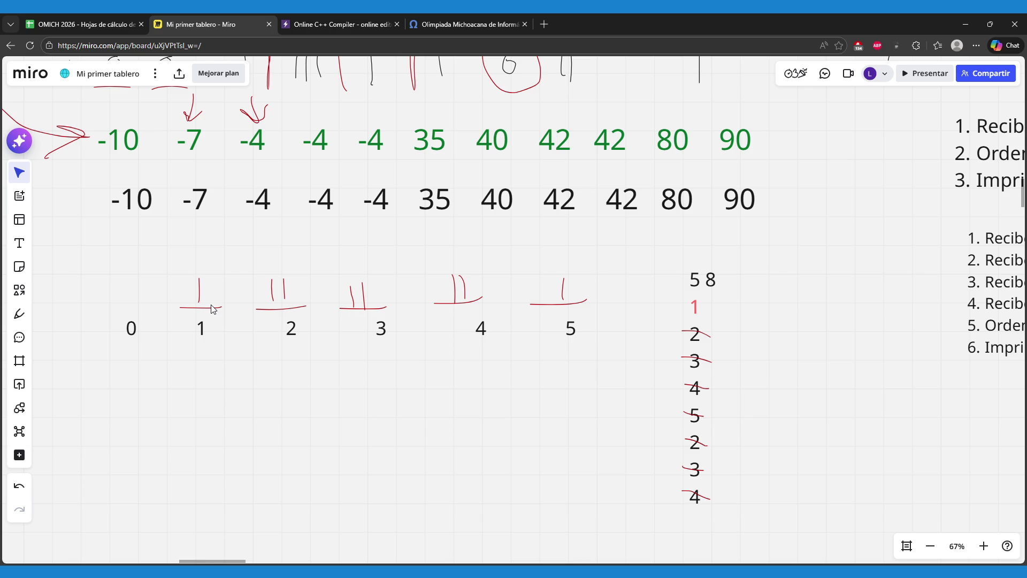
left_click(19, 243)
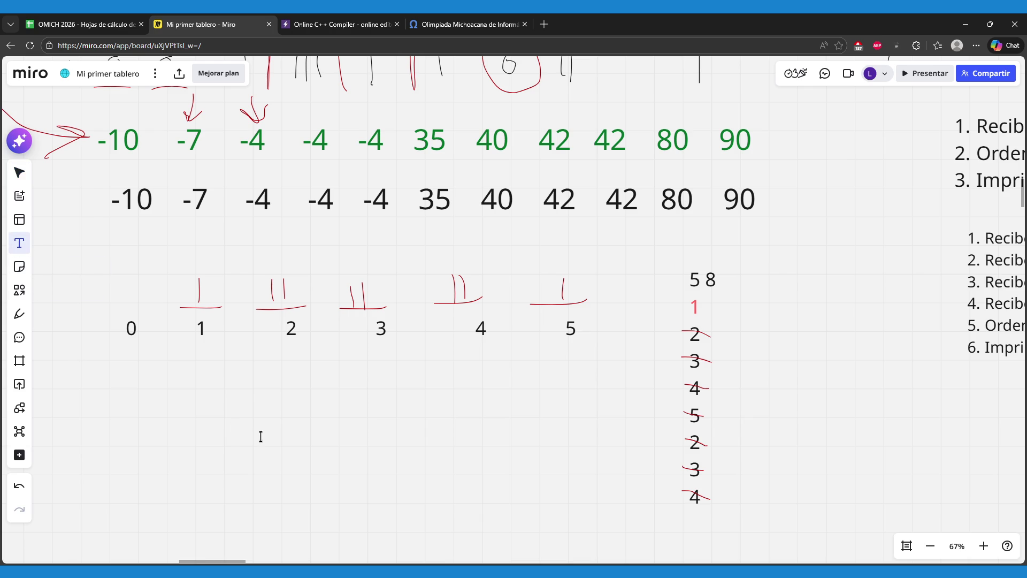
left_click(261, 437)
type("1")
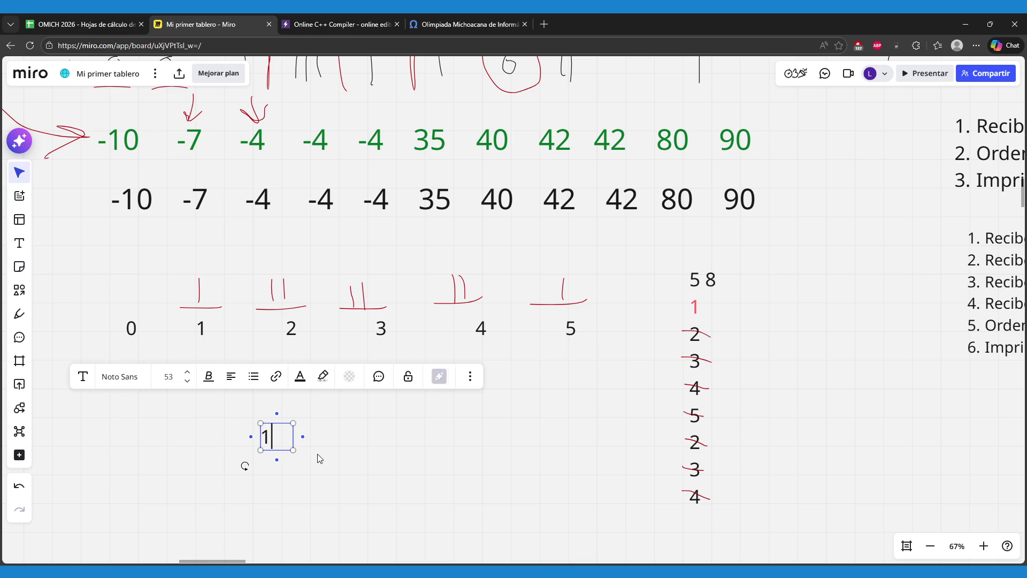
key("Return")
type("2")
key("Return")
type("2")
key("Return")
type("2")
key("Return")
type("1")
left_click(317, 453)
mouse_move(297, 460)
left_mouse_down()
mouse_move(318, 434)
mouse_move(439, 408)
left_mouse_up()
left_click(312, 368)
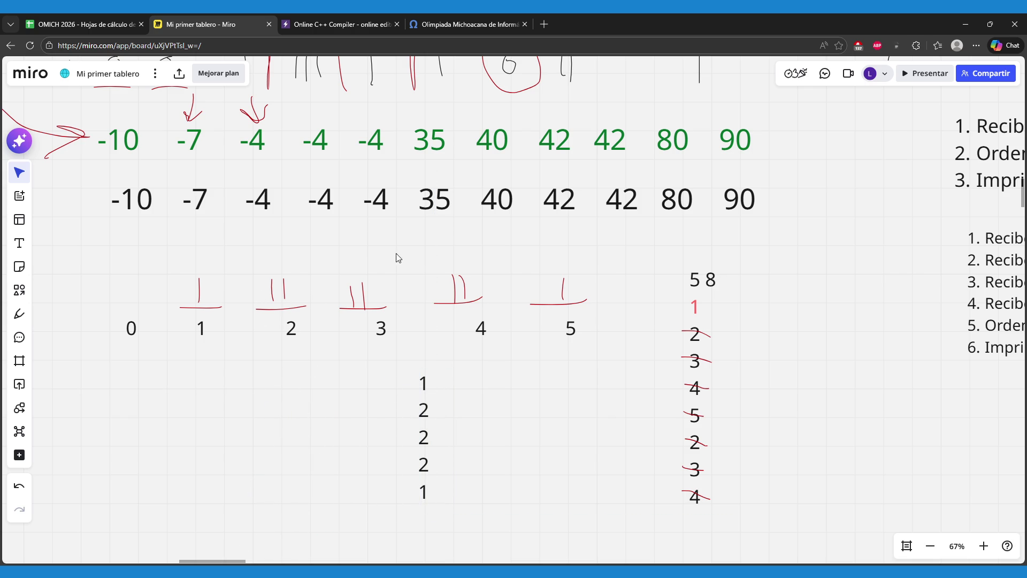
left_click(443, 17)
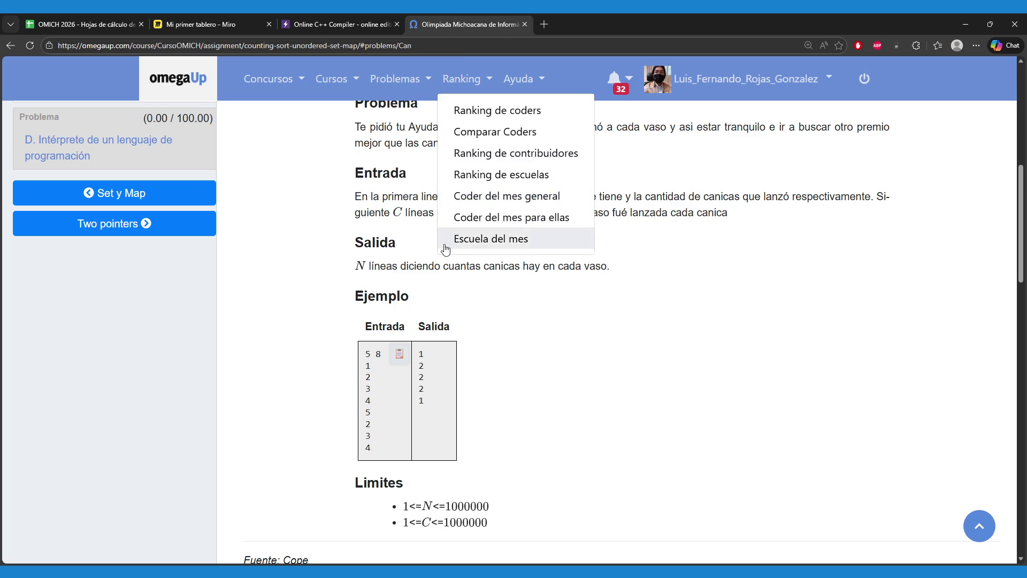
left_click_drag(420, 354, 451, 402)
left_click(525, 416)
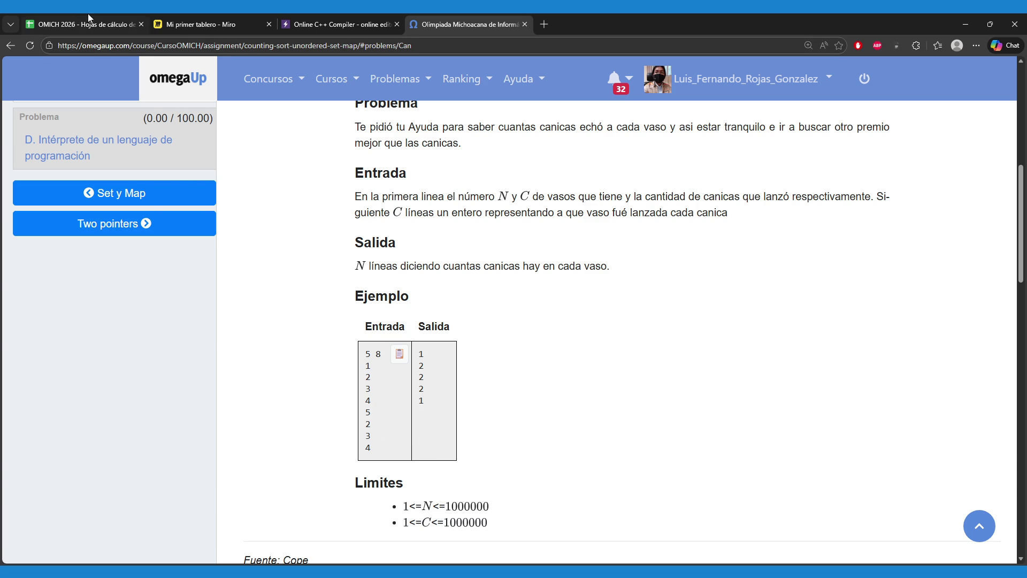
- Open a /* comment on a new line right after the sets comment
left_click(286, 16)
left_click(225, 218)
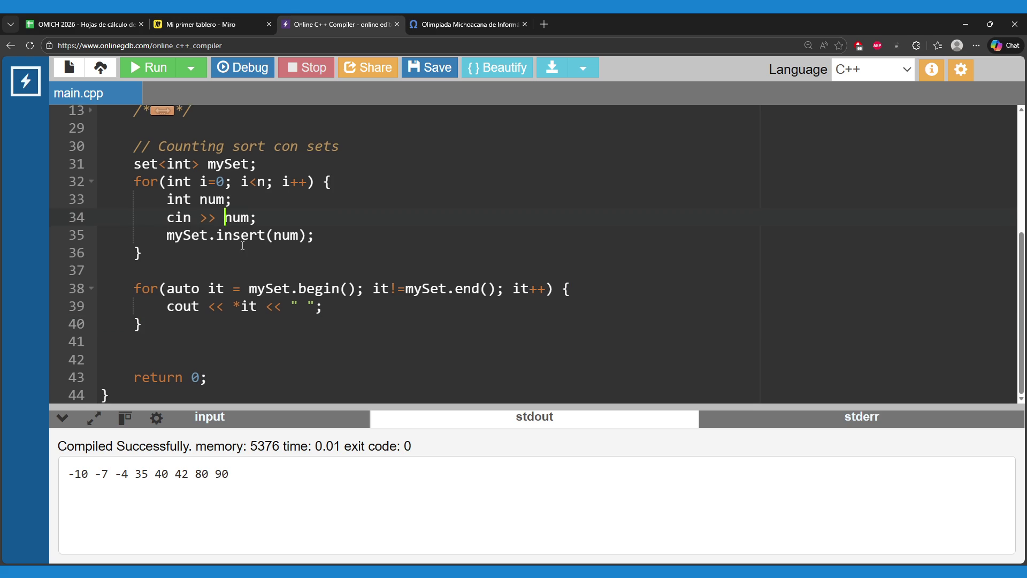
scroll(243, 245, "up", 3)
scroll(242, 245, "down", 2)
left_click(388, 244)
key("Return")
type("/*")
- Close the comment with */ after the sets print loop and fold the commented block
scroll(400, 259, "down", 3)
left_click(161, 350)
key("Return")
type("*/")
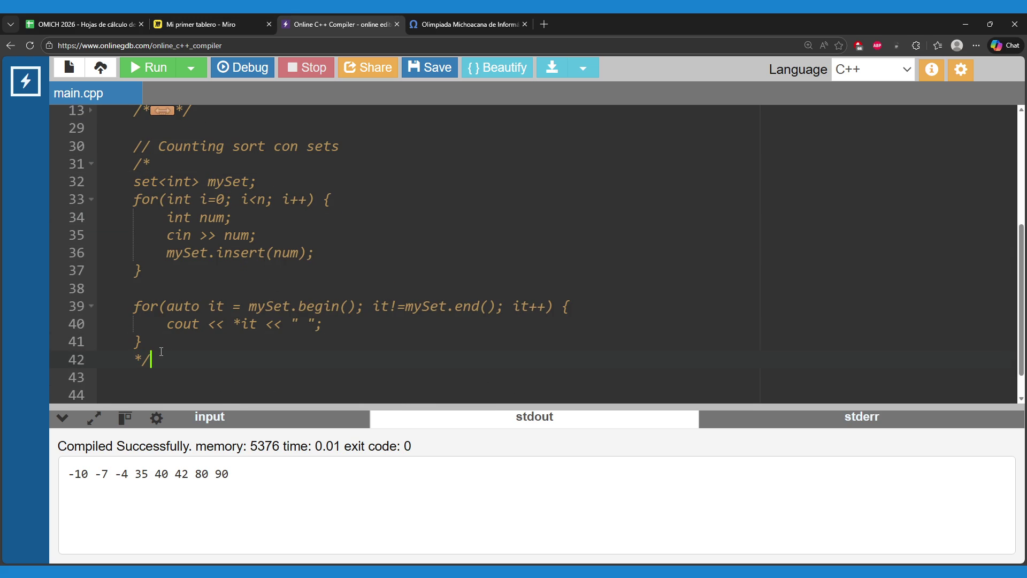
left_click(87, 169)
left_click(175, 340)
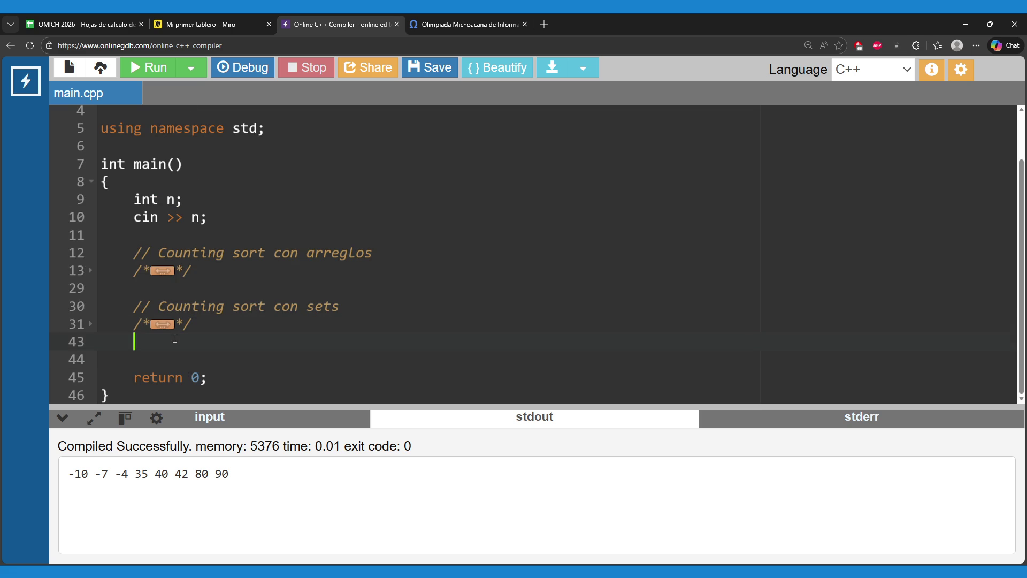
left_click(442, 19)
- Add a '// C. Canicas' comment line using the title copied from omegaUp
scroll(589, 254, "up", 10)
triple_click(590, 254)
key("ctrl+c")
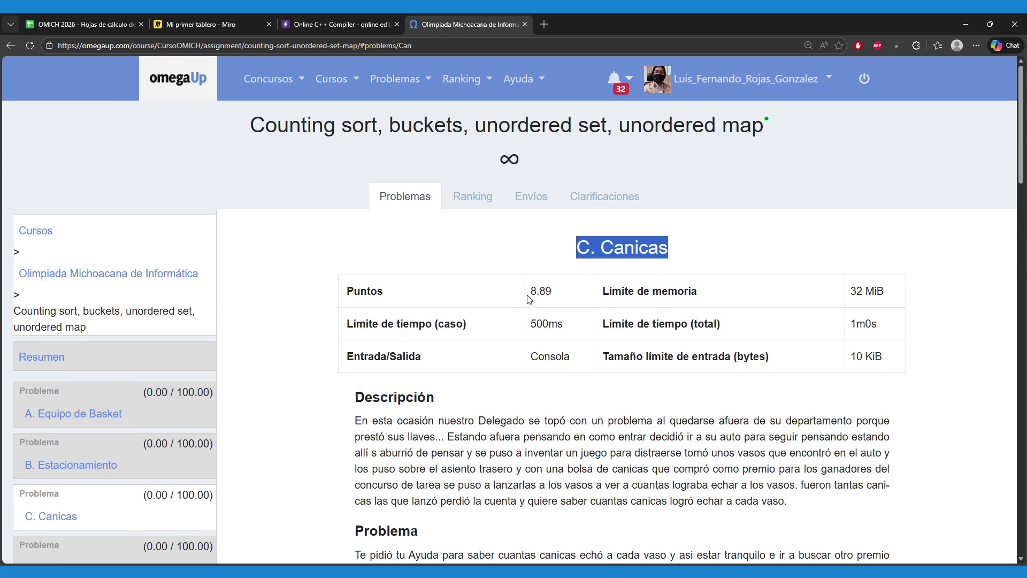
left_click(501, 282)
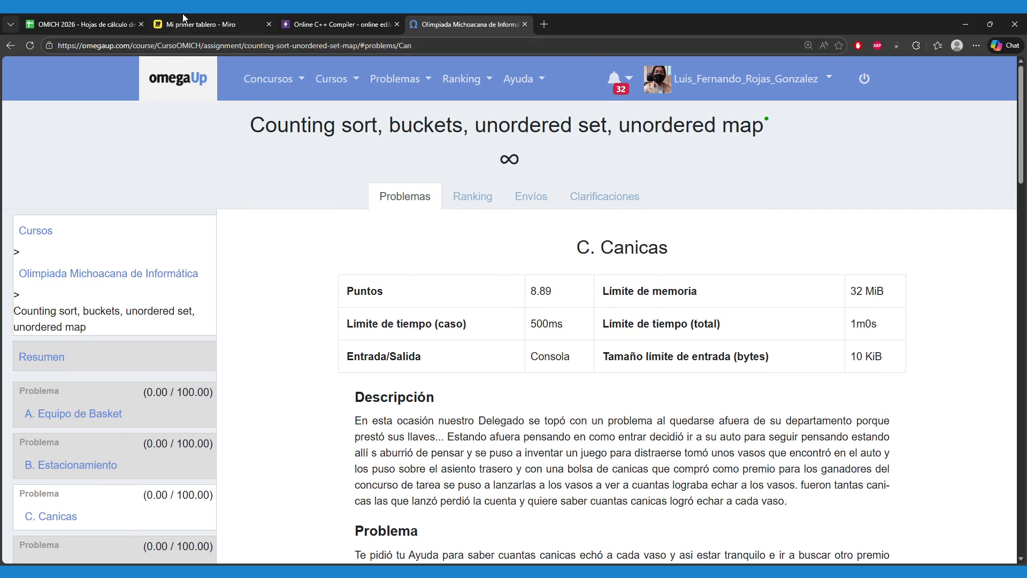
left_click(300, 22)
left_click(159, 341)
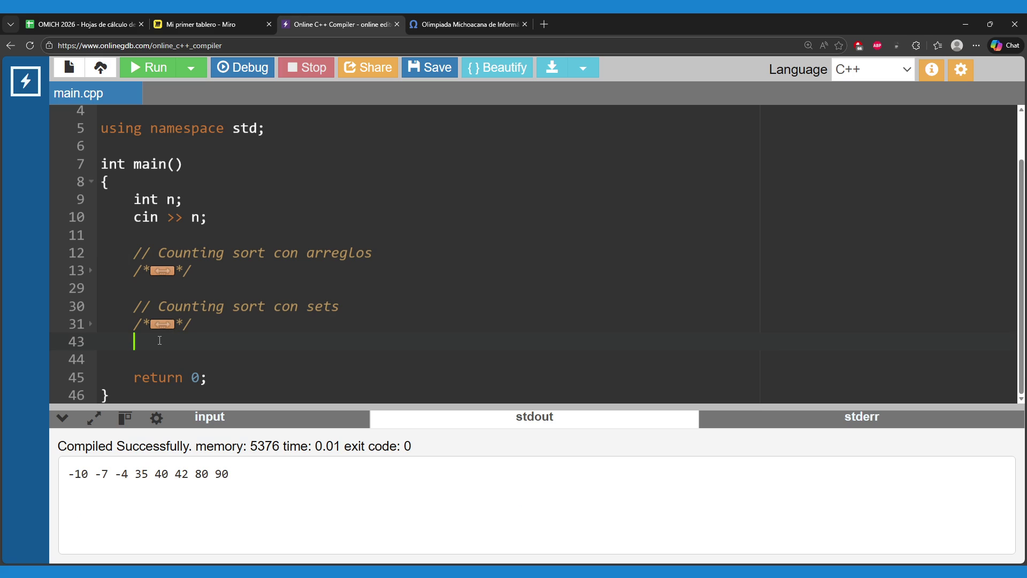
key("Return")
key("ctrl+v")
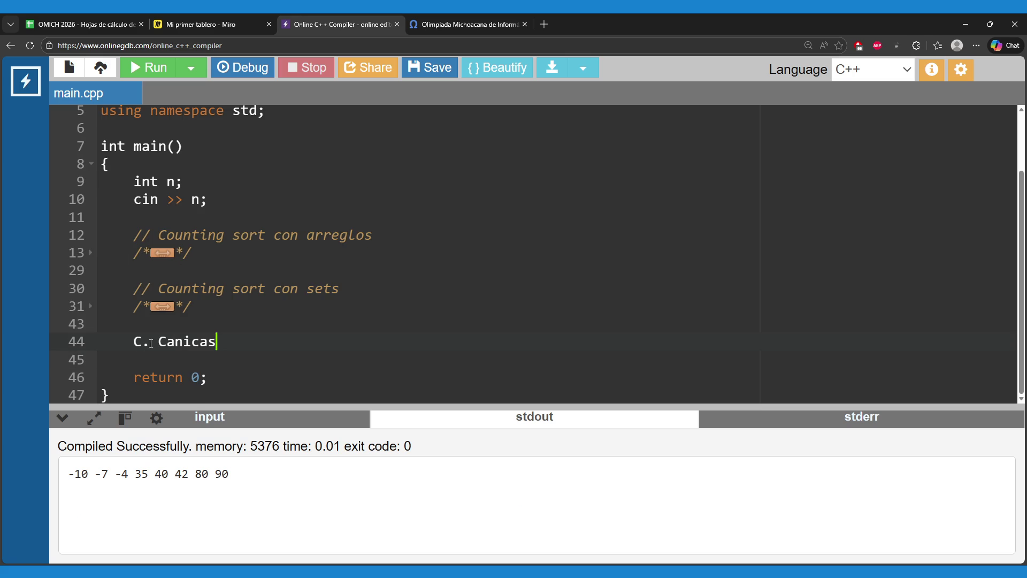
type("//")
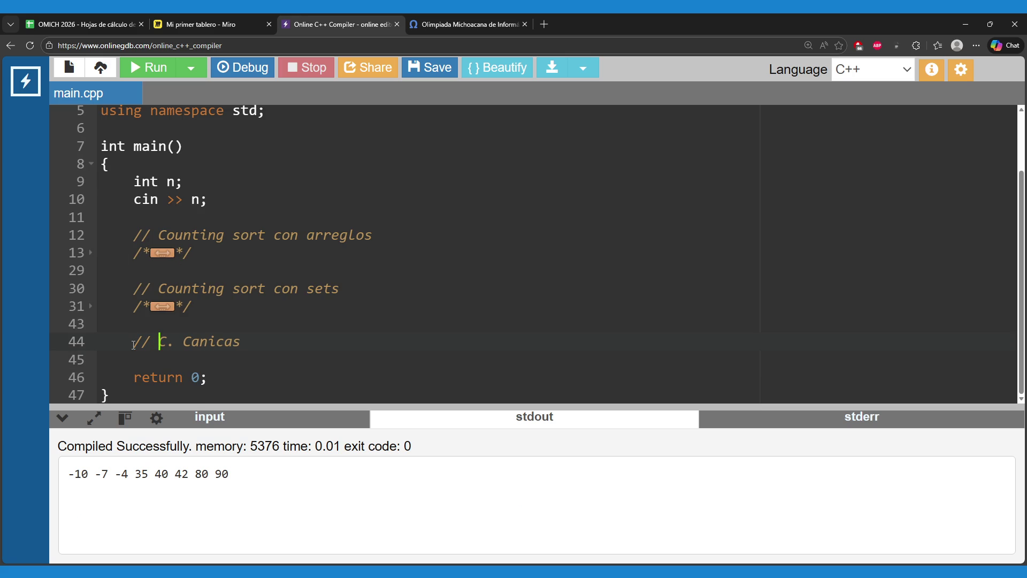
- Change the input code to declare int n, c and read cin >> n >> c
left_click_drag(215, 206, 134, 181)
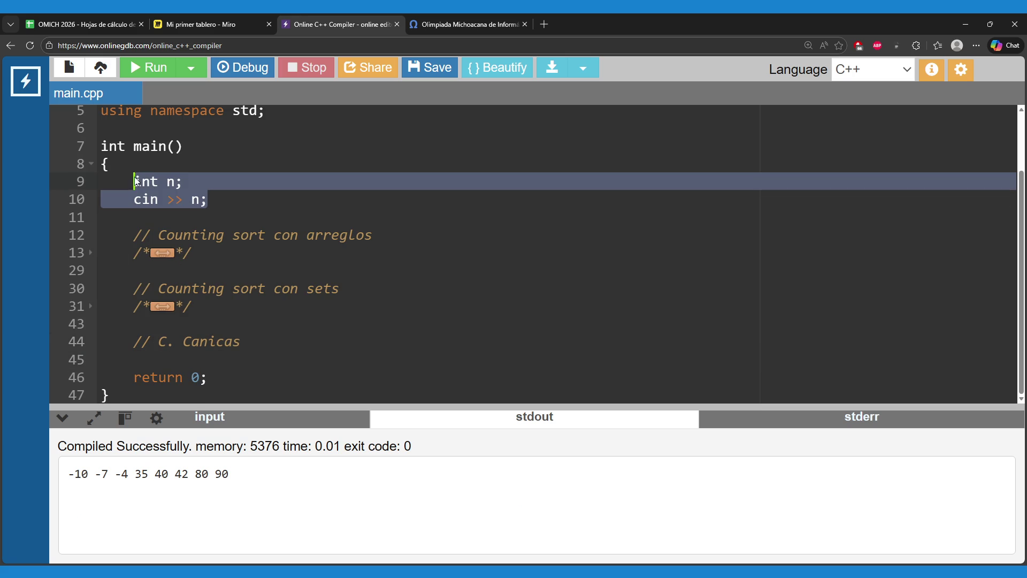
left_click(229, 197)
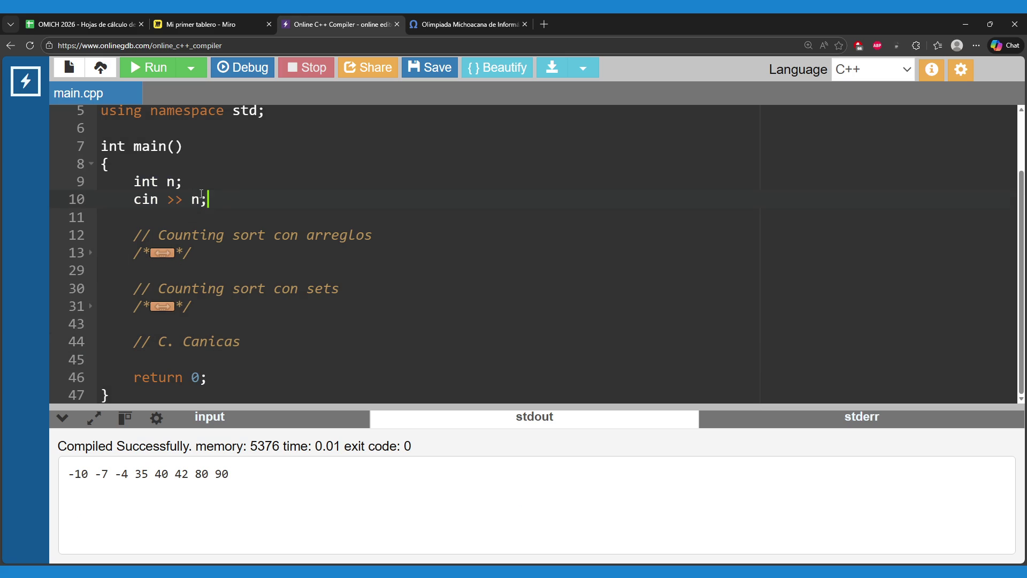
key("Up")
key("Left")
key("Left")
key("Right")
type(", c")
key("Escape")
key("Up")
left_click(264, 201)
type(">> c")
left_click(137, 251)
- Add while(c--) { int vaso; cin >> vaso; } below the Canicas comment
left_click(268, 345)
key("Return")
type("while(")
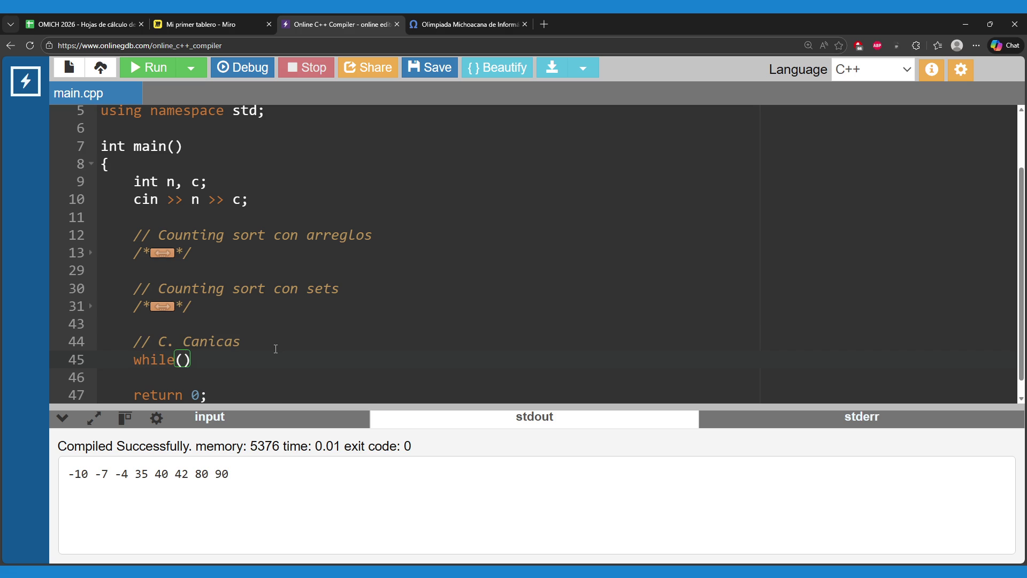
type("c--) {")
key("Return")
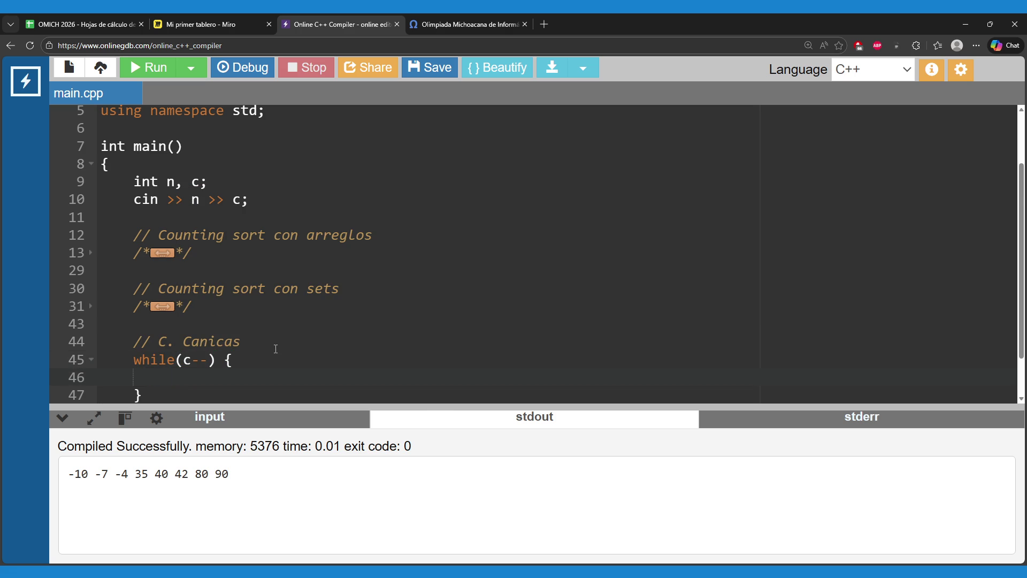
scroll(276, 348, "down", 1)
type("in")
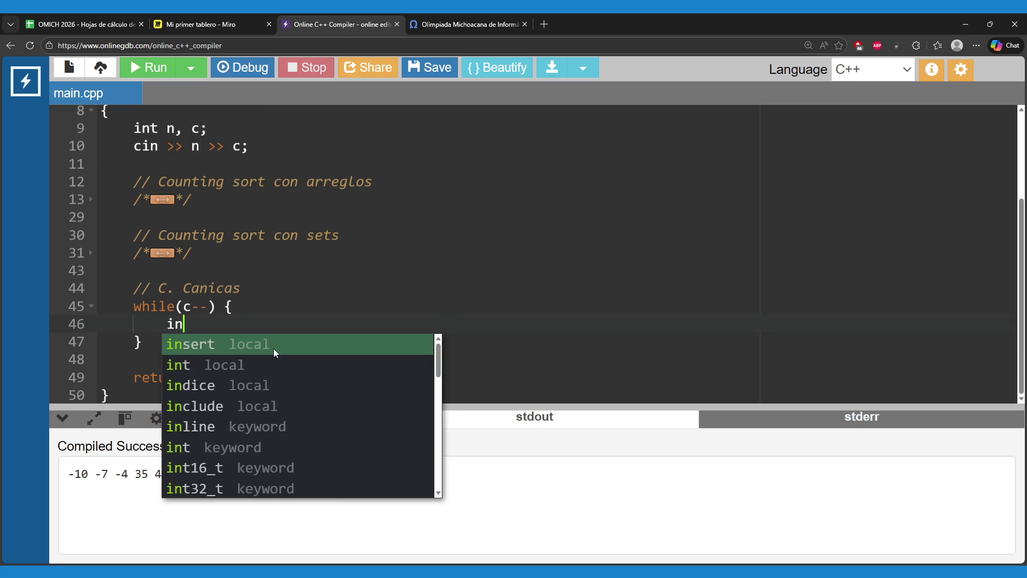
type("t cv")
key("BackSpace")
key("BackSpace")
type("vaso;")
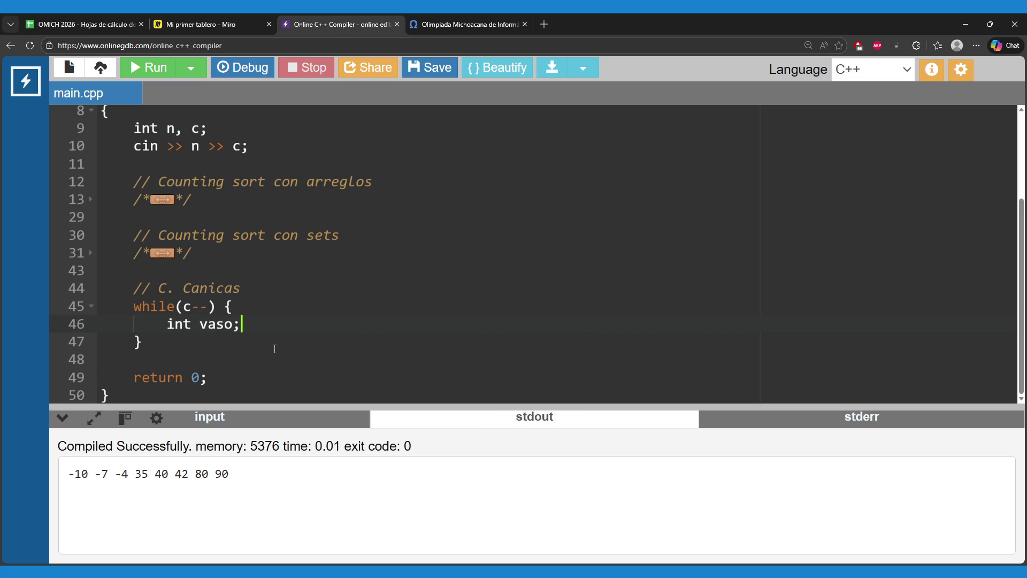
key("Return")
type("cin >> vaso;")
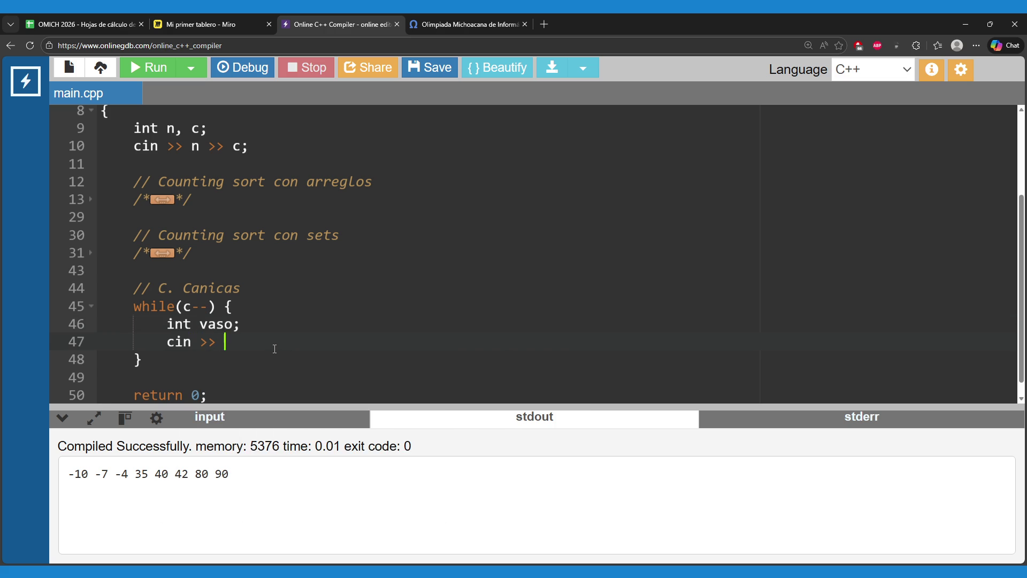
- Insert a blank line above main() and recheck the omegaUp problem statement
scroll(274, 349, "up", 1)
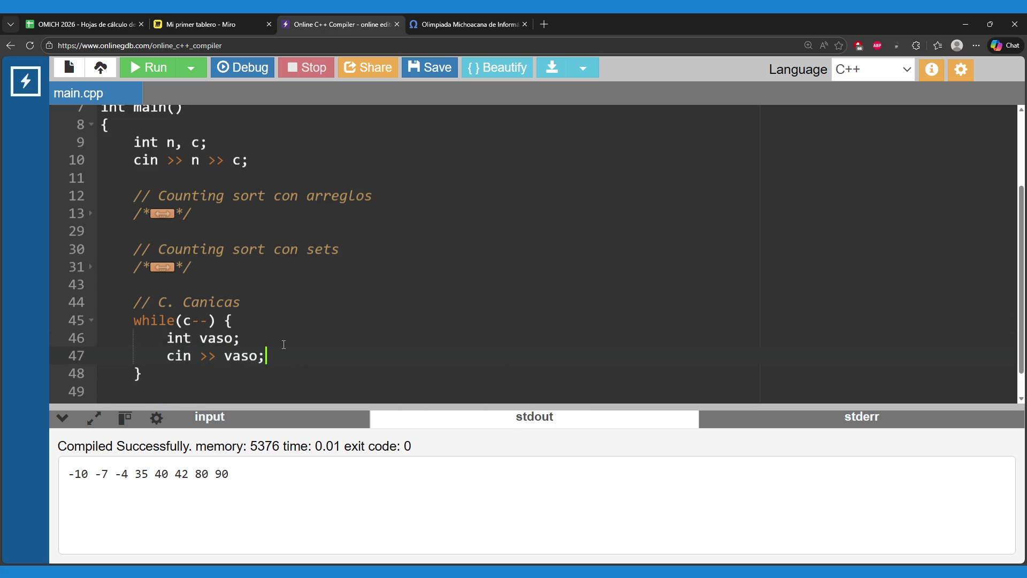
scroll(240, 315, "up", 2)
left_click(201, 200)
key("Return")
key("Return")
key("Up")
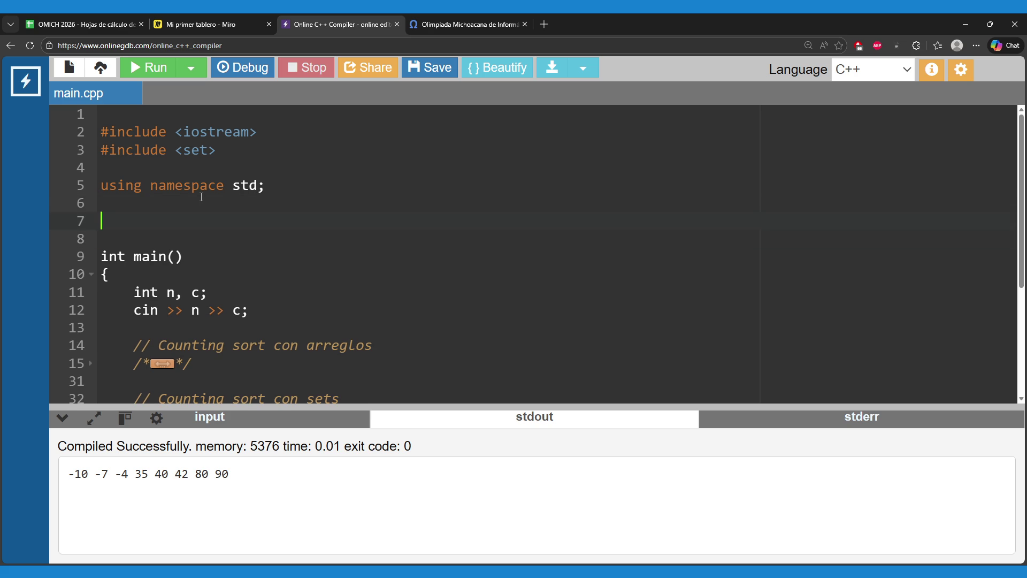
left_click(447, 21)
scroll(484, 357, "down", 10)
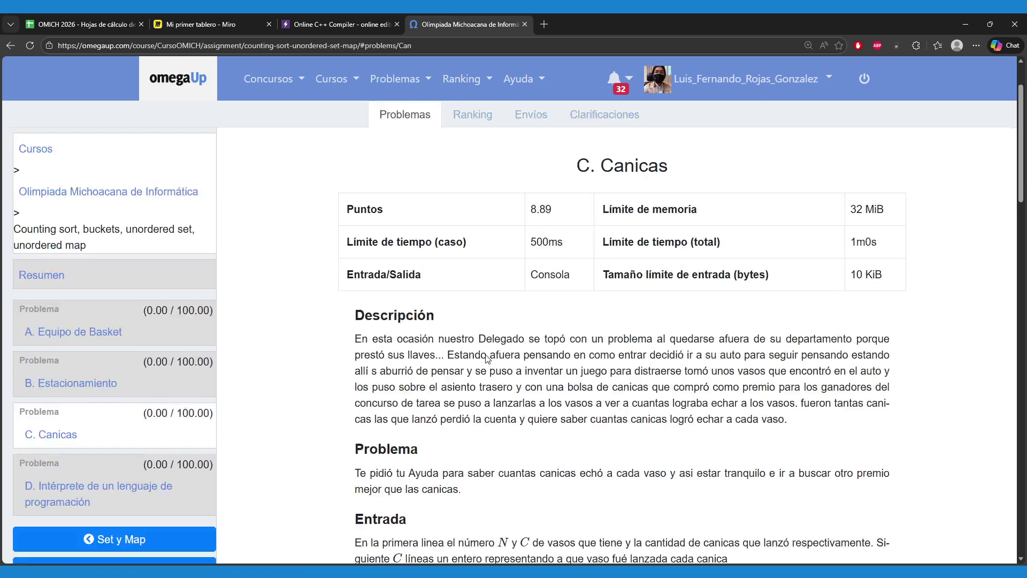
scroll(484, 357, "down", 3)
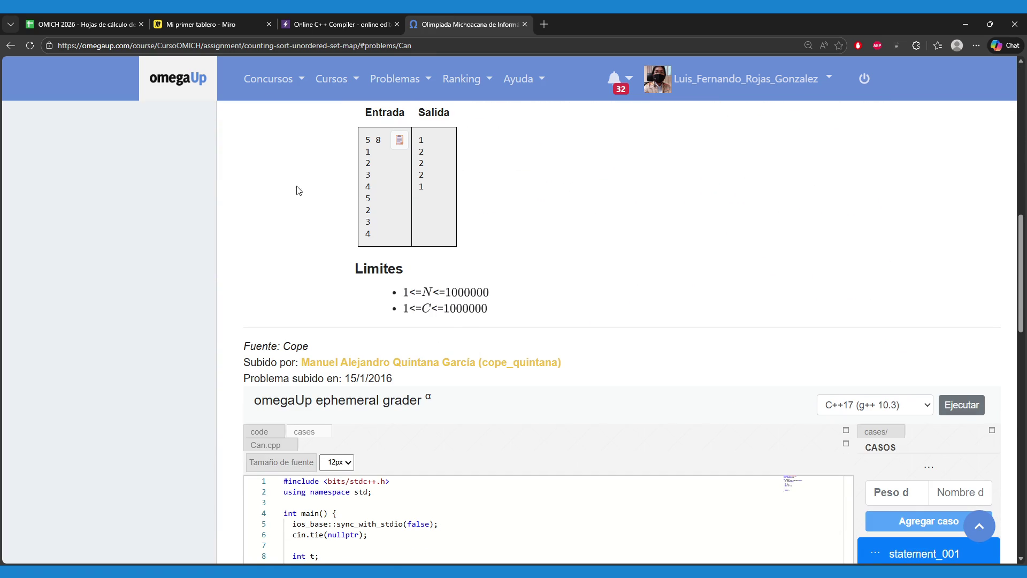
left_click(338, 18)
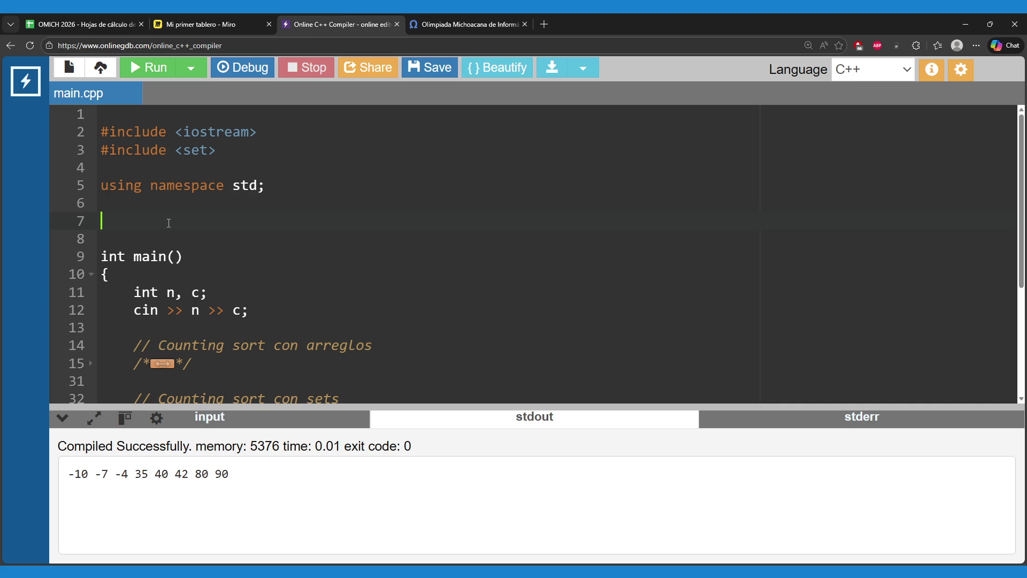
- Declare the global array int vasos[1000001]; above main()
type("int")
type("V")
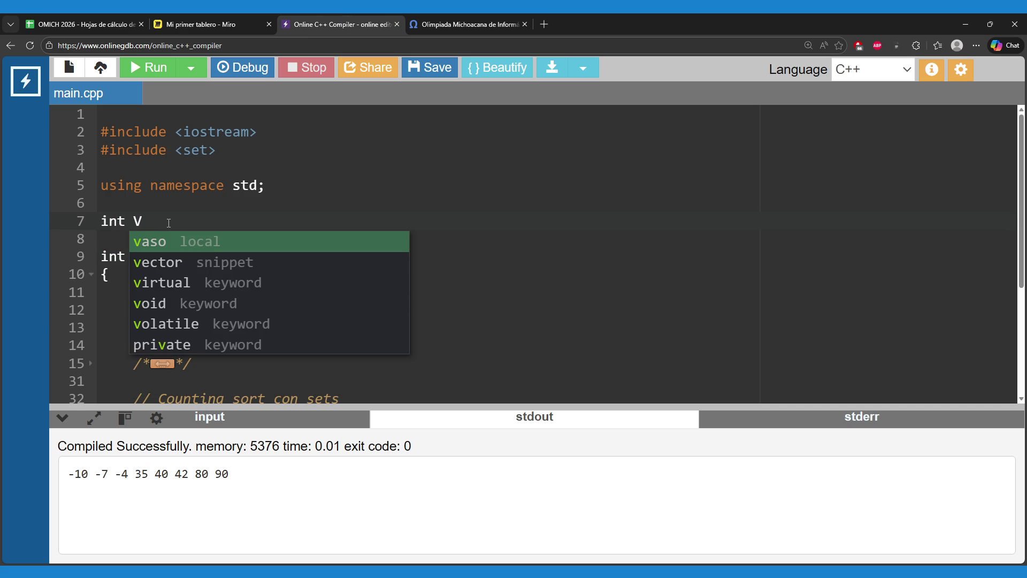
type("a")
key("Return")
type("s;")
scroll(290, 303, "down", 3)
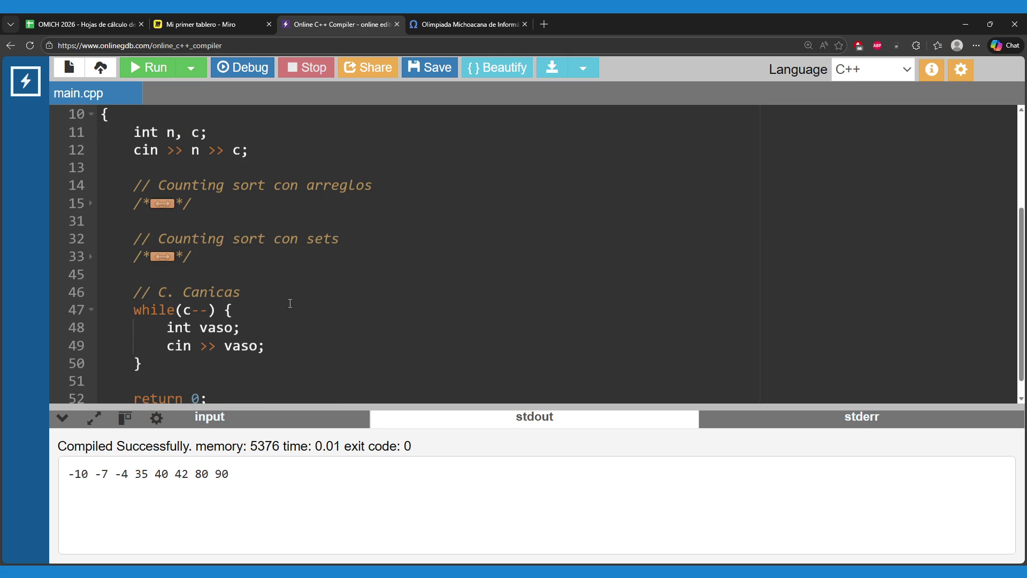
double_click(218, 330)
scroll(256, 299, "up", 3)
double_click(153, 218)
left_click(191, 223)
type("[100")
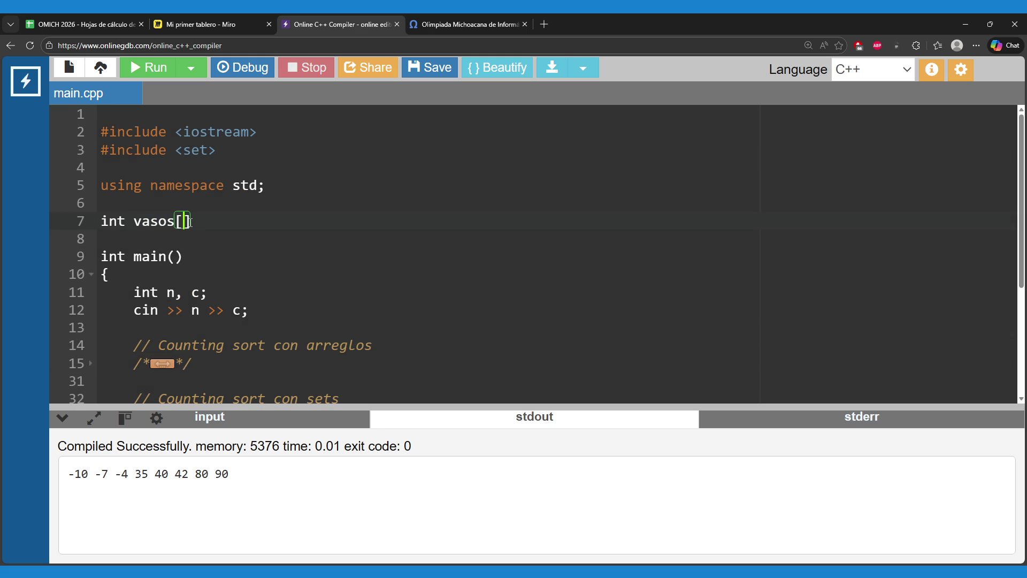
type("00000")
type("1")
left_click(274, 228)
type(";")
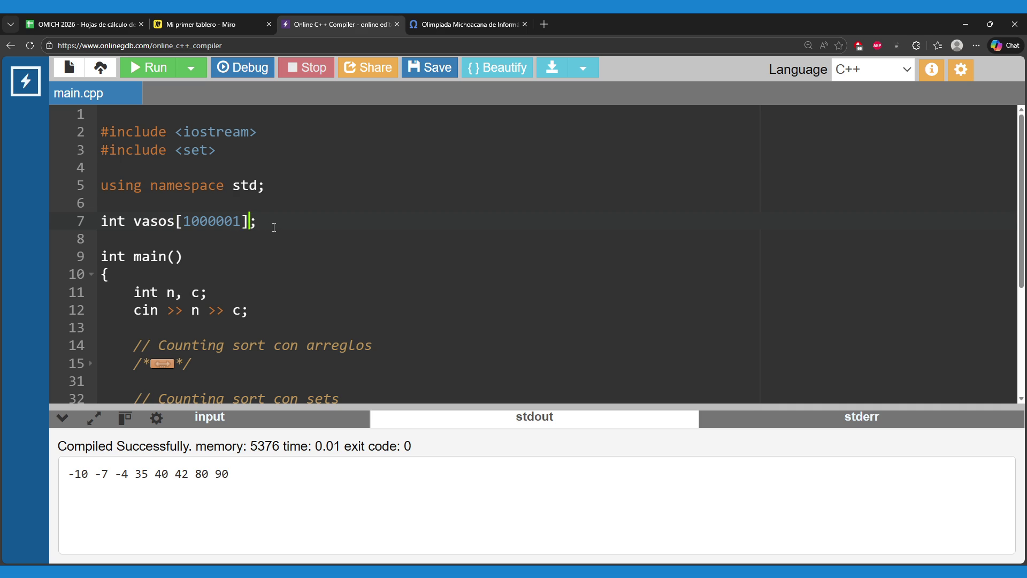
- Add vasos[vaso]++; right after cin >> vaso inside the while loop
scroll(290, 248, "down", 3)
scroll(243, 299, "down", 1)
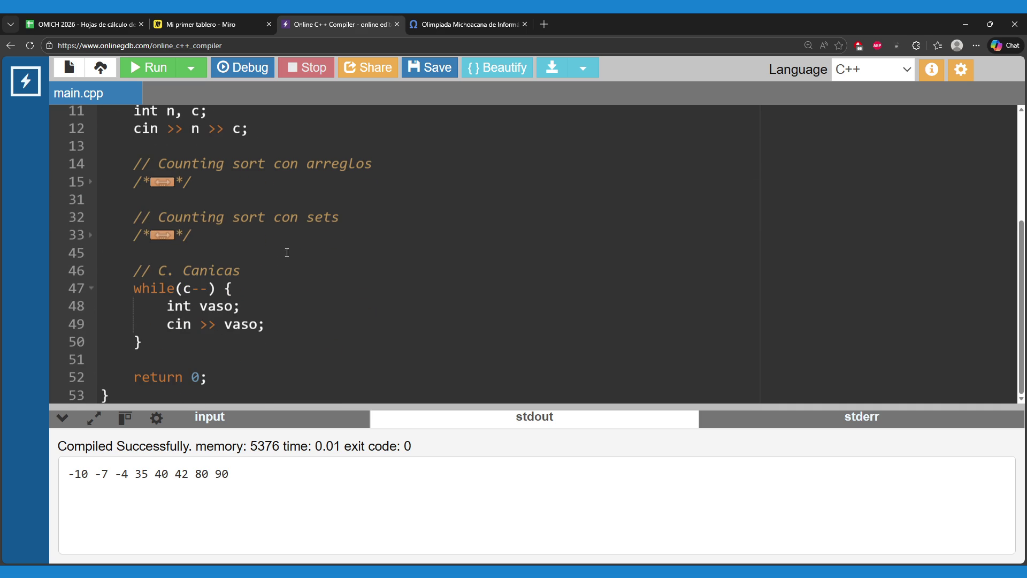
left_click(246, 340)
left_click(302, 321)
double_click(217, 307)
double_click(235, 326)
left_click(286, 328)
key("Return")
type("vasos[")
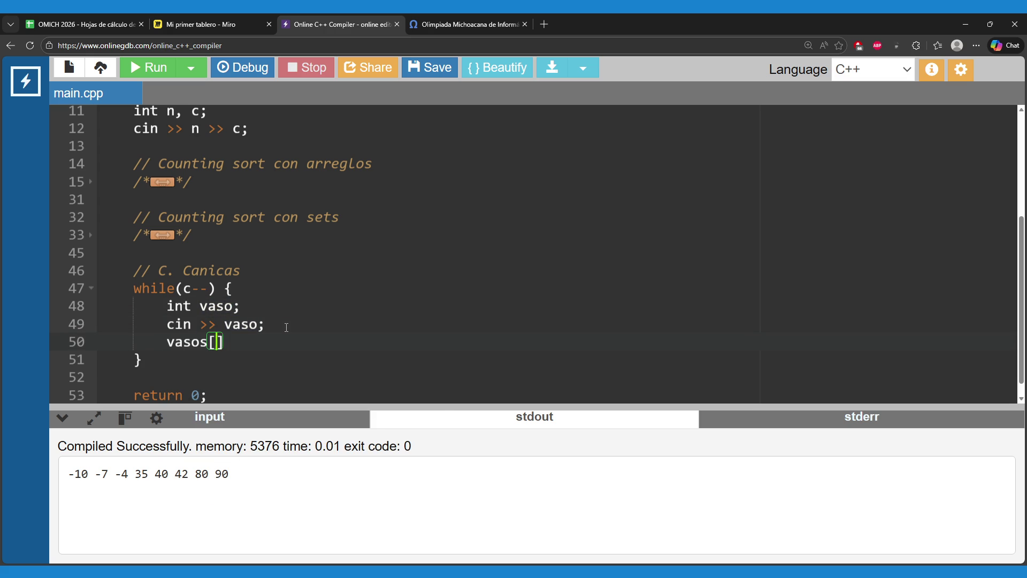
type("vaso]+")
type("+;")
scroll(225, 328, "down", 1)
left_click(209, 337)
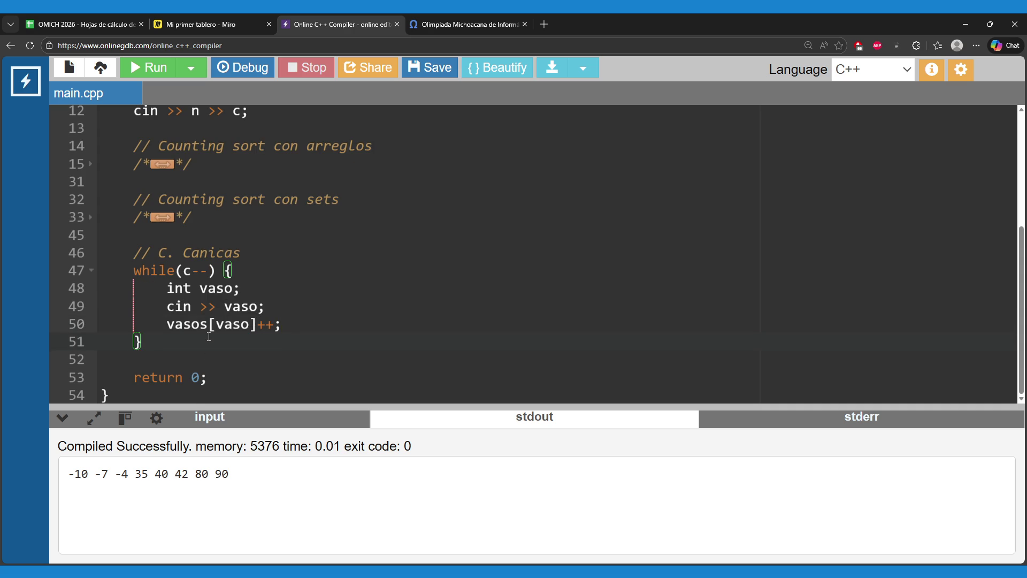
left_click(464, 24)
scroll(414, 221, "up", 2)
- Highlight the Canicas sample input and output lines, then return to the C++ editor
left_click_drag(419, 245, 435, 297)
left_click(422, 313)
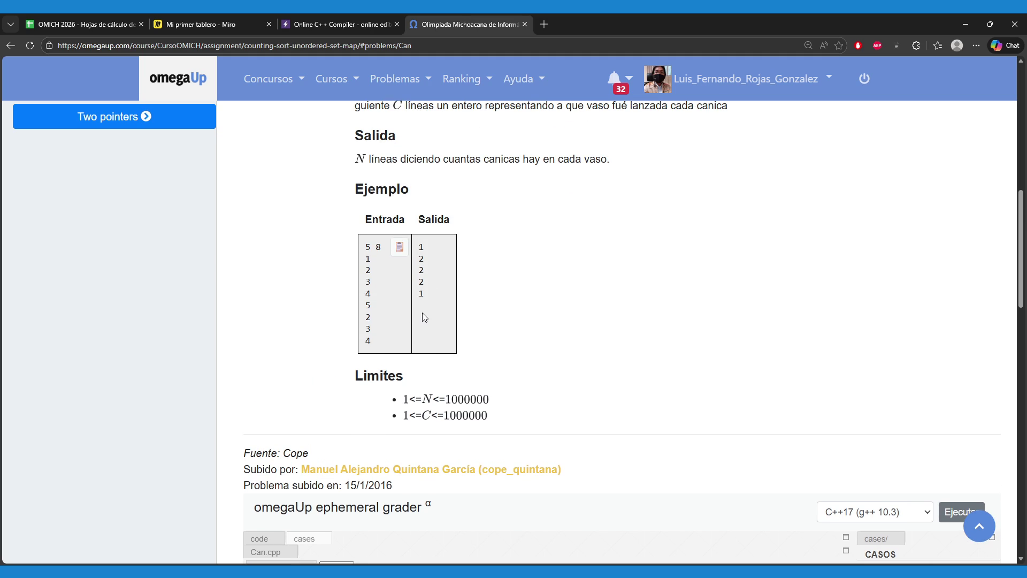
left_click_drag(366, 244, 373, 336)
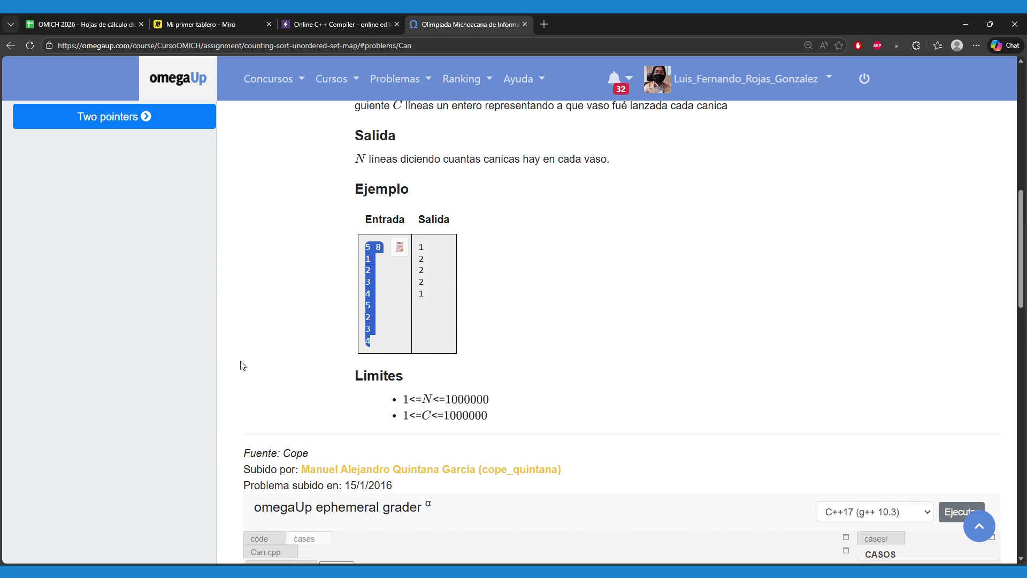
mouse_move(438, 294)
left_mouse_down()
mouse_move(428, 294)
mouse_move(415, 245)
mouse_move(431, 282)
left_mouse_up()
left_click(417, 289)
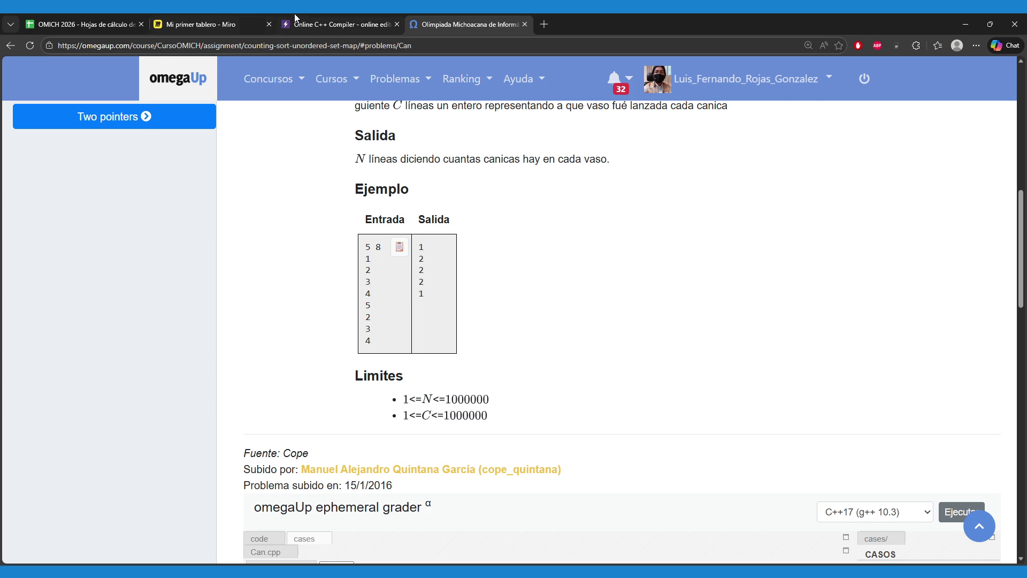
left_click(234, 16)
left_click(327, 16)
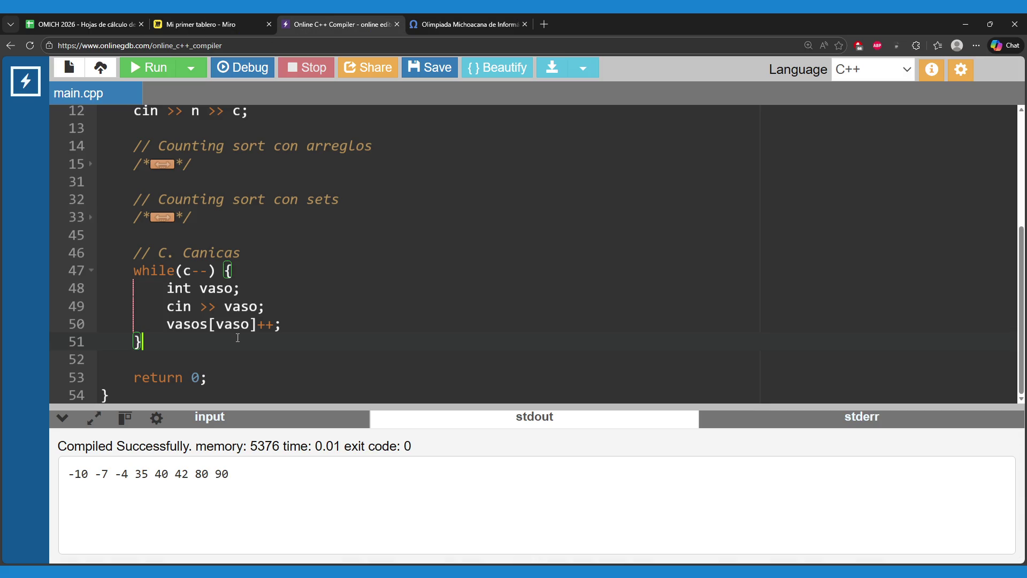
- Begin a for(int i=1 loop header on a new line after the while loop
key("Return")
key("Return")
type("for(in")
type("t i=1")
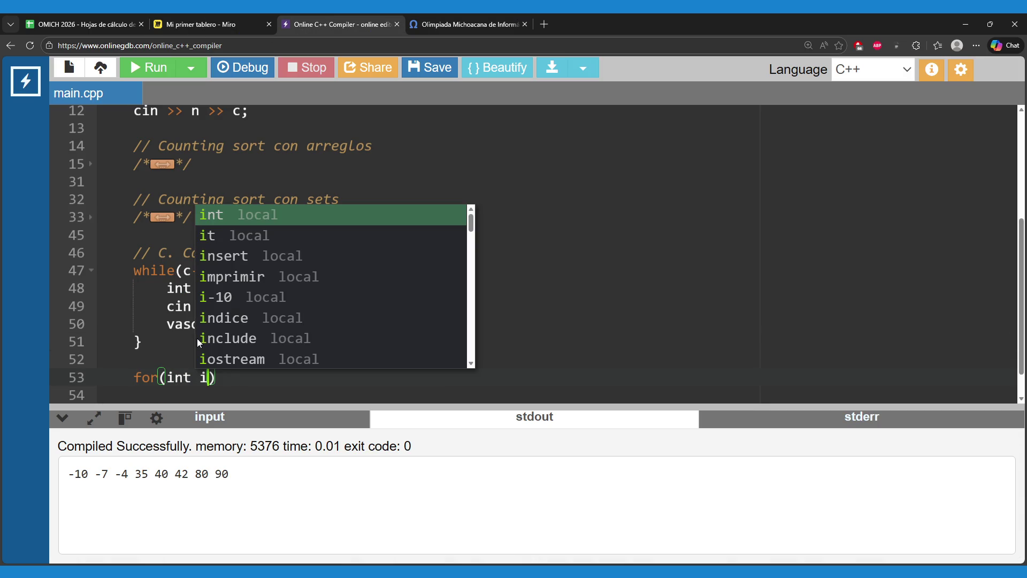
key("Escape")
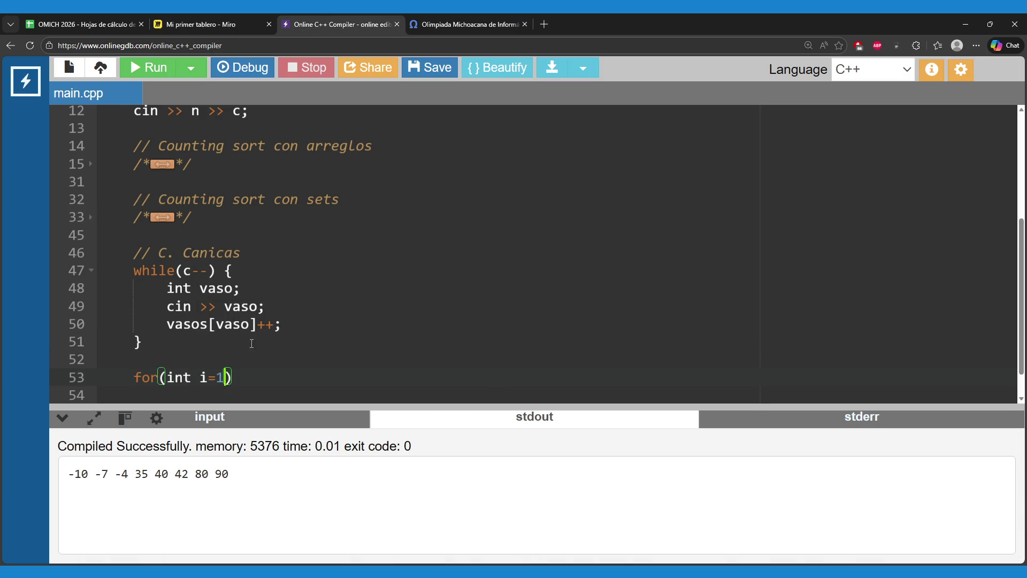
scroll(272, 351, "down", 1)
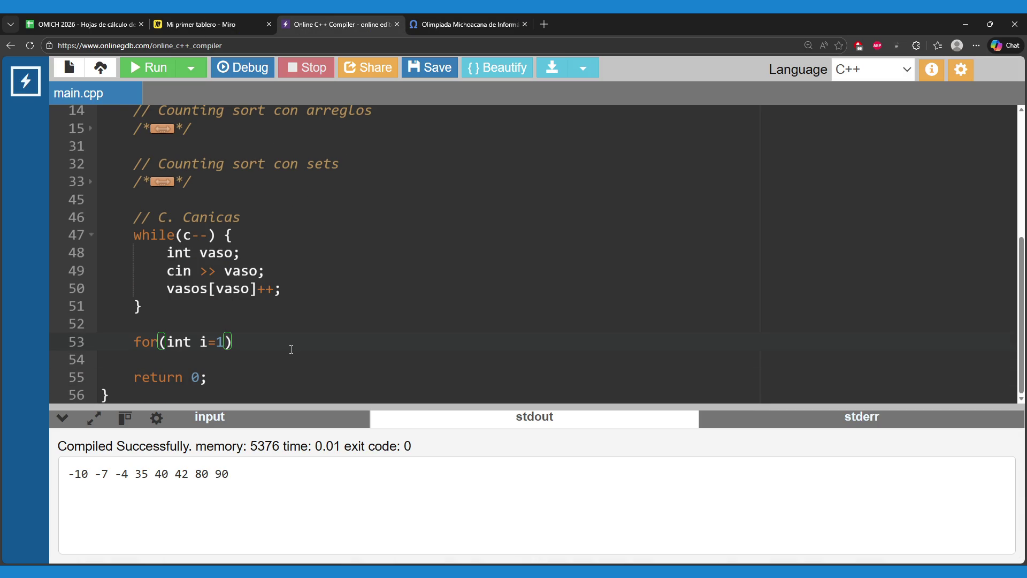
left_click(216, 16)
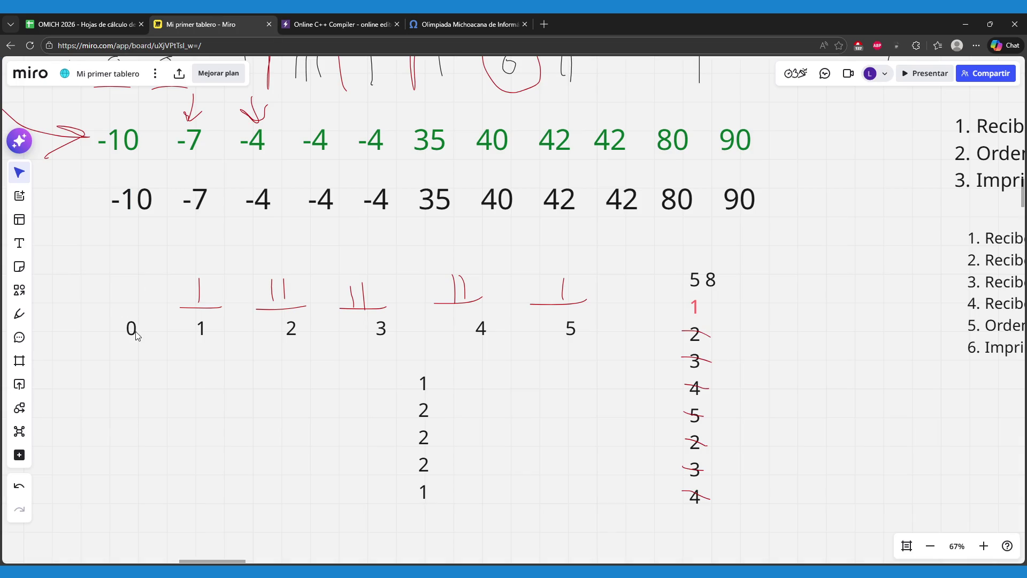
- Cross out the 0 glass label on the Miro board with the red pen
left_click(20, 313)
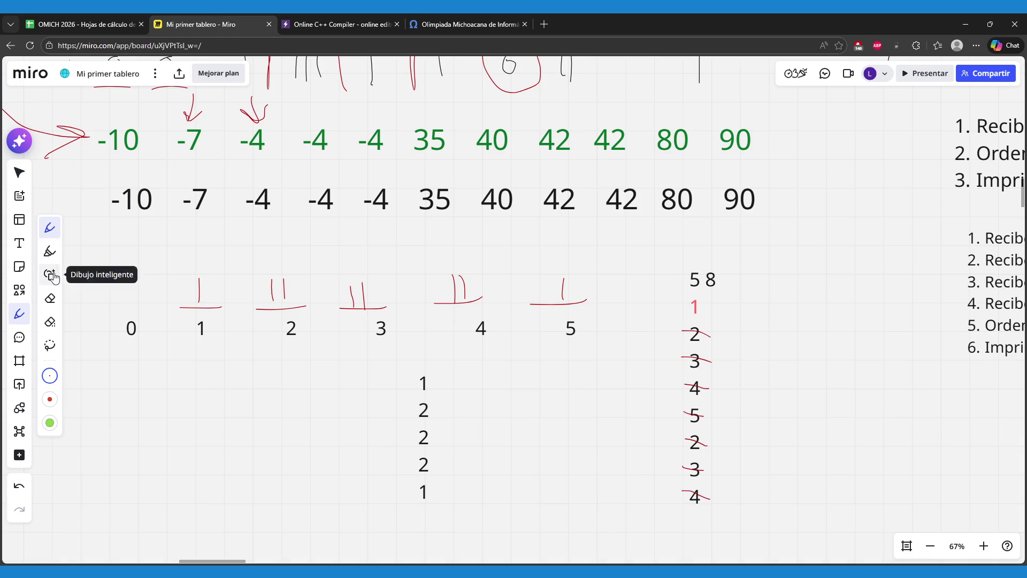
mouse_move(140, 304)
left_mouse_down()
mouse_move(121, 338)
mouse_move(152, 346)
left_mouse_up()
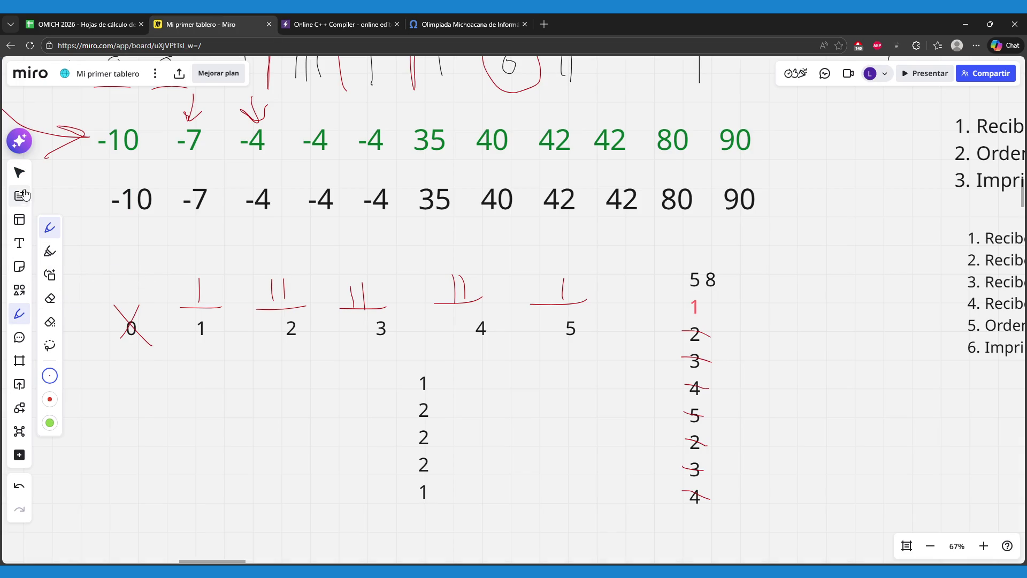
left_click(20, 173)
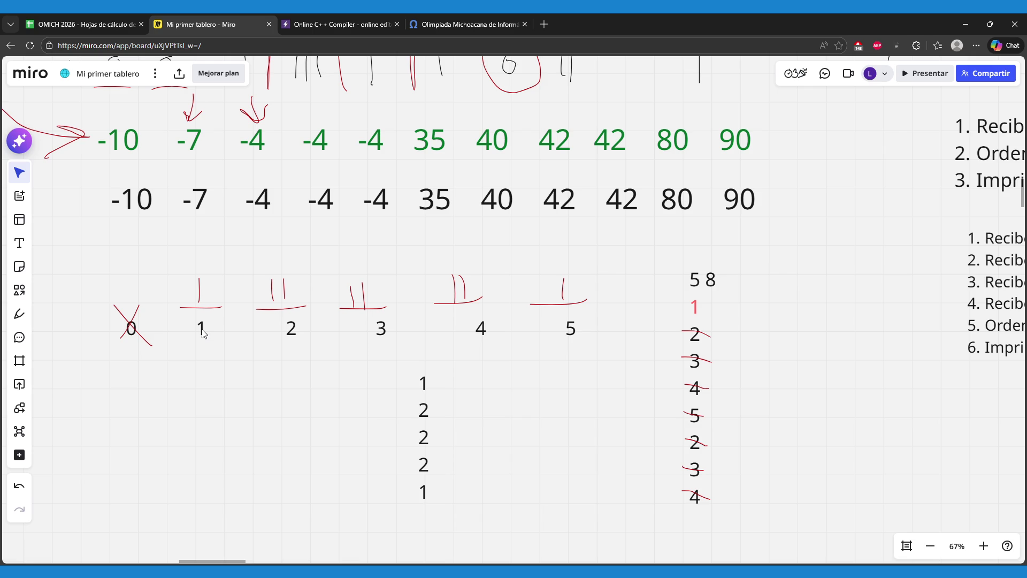
left_click(454, 16)
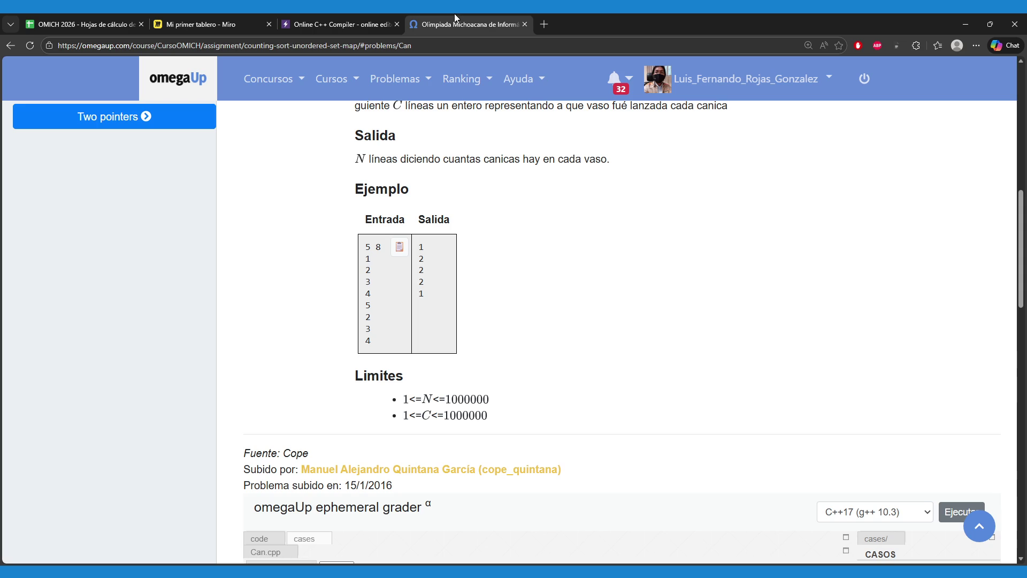
left_click(370, 27)
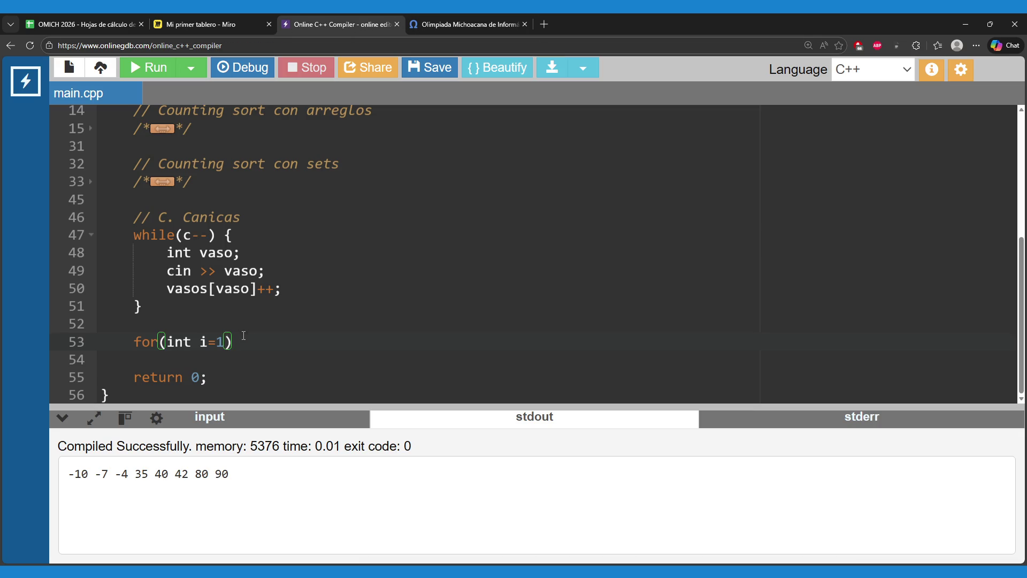
- Complete the loop header as for(int i=1; i<=n; i++) { with an empty body
type("; ")
type("i<")
type("=")
type("n; i++")
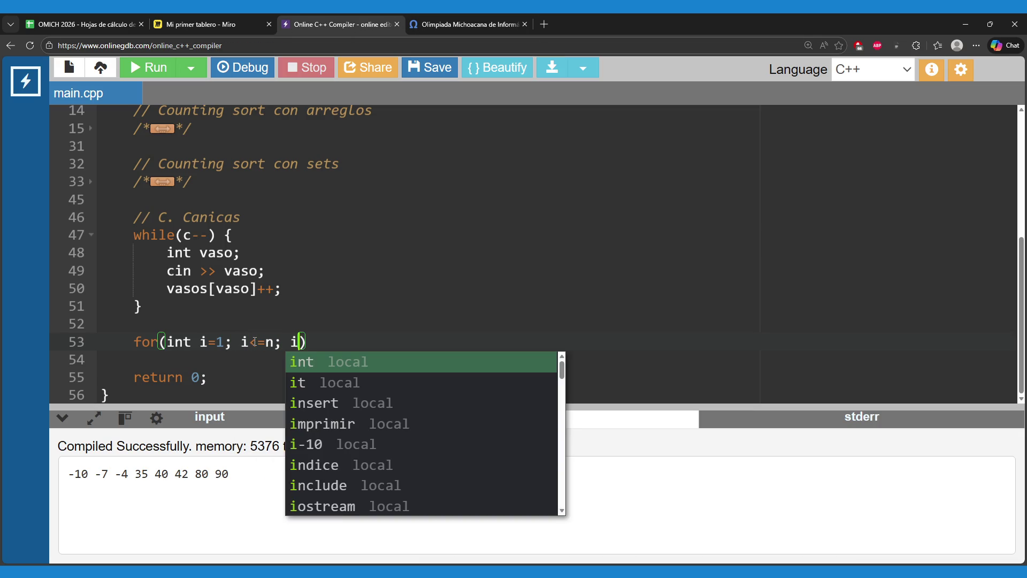
key("Right")
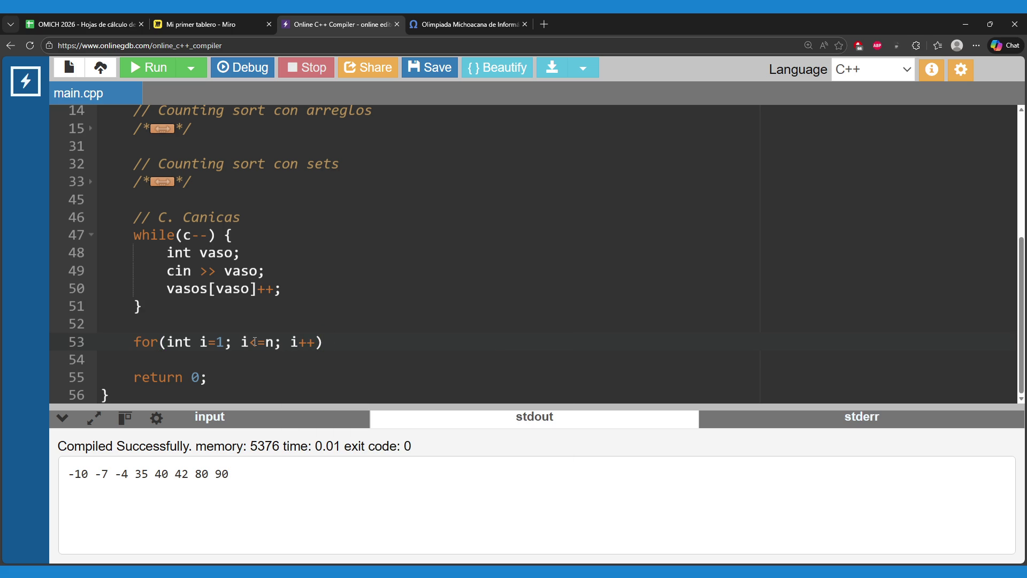
type("{")
key("Return")
scroll(322, 309, "up", 3)
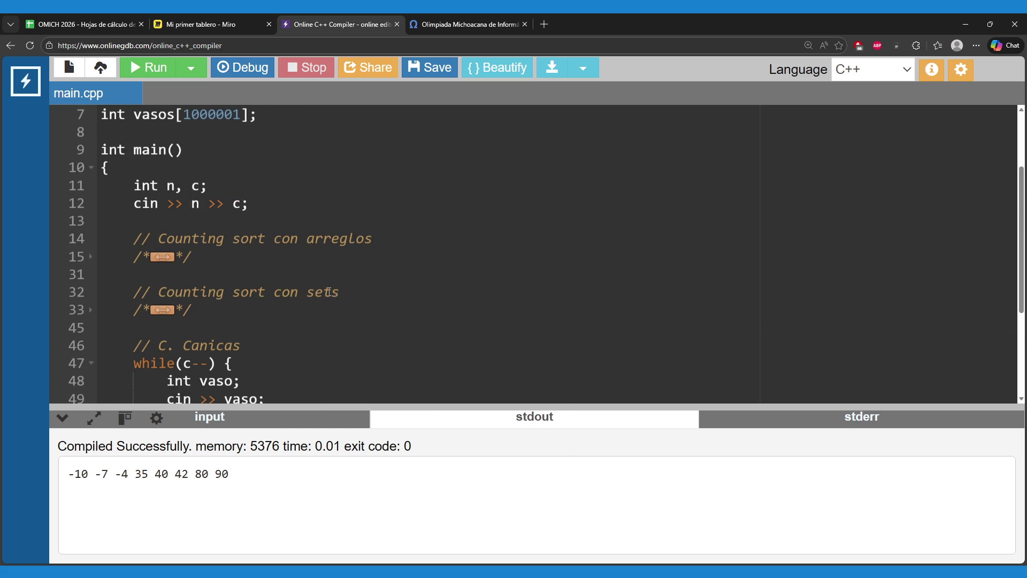
scroll(327, 291, "down", 3)
scroll(235, 216, "up", 2)
- Add cout << vasos[i] << "\n"; inside the loop body
double_click(198, 177)
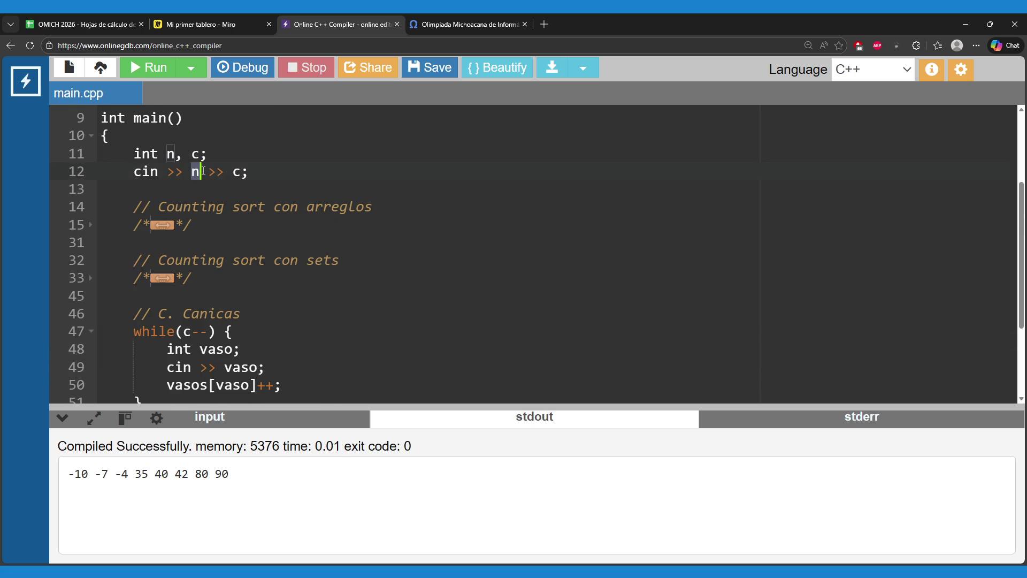
scroll(250, 272, "down", 2)
left_click(262, 348)
left_click(249, 358)
scroll(400, 336, "down", 1)
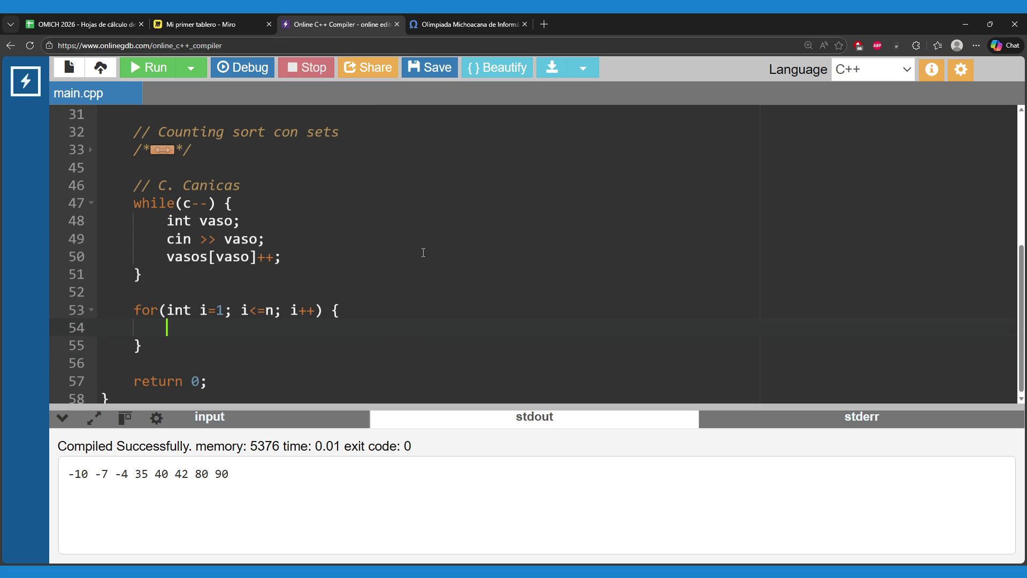
type("cout << vasos[i] << \"\\n\";")
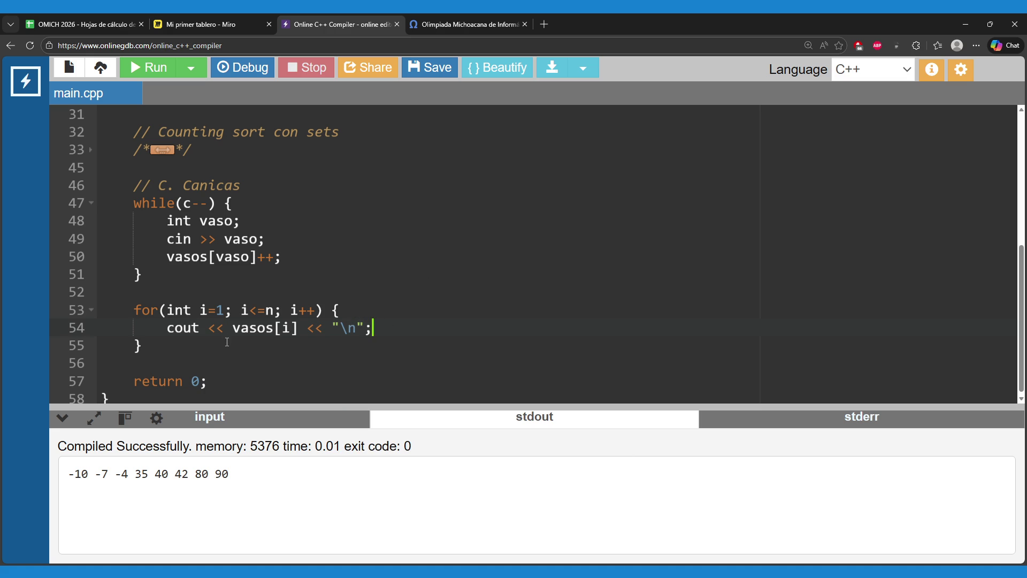
left_click_drag(157, 328, 378, 332)
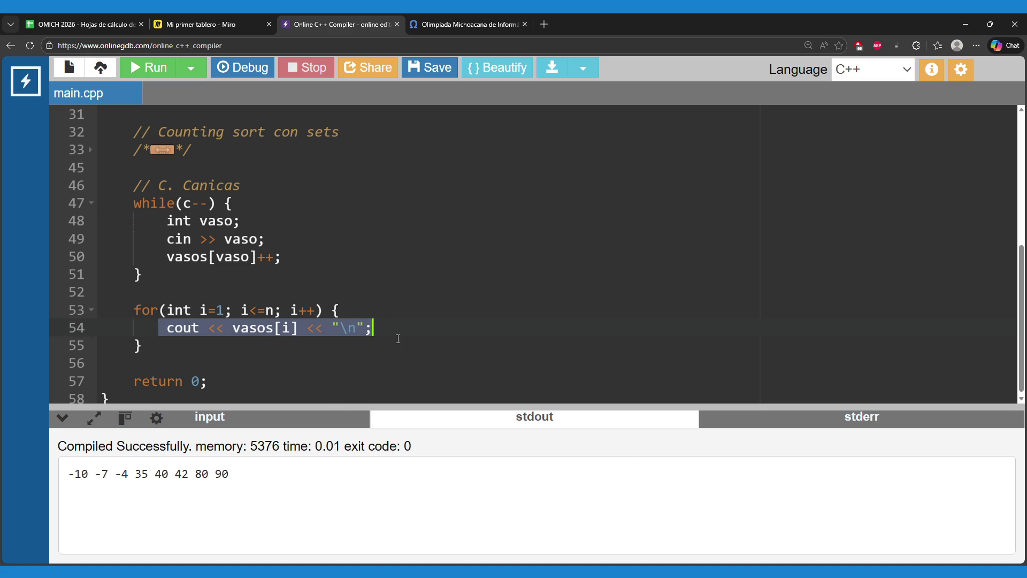
left_click(459, 23)
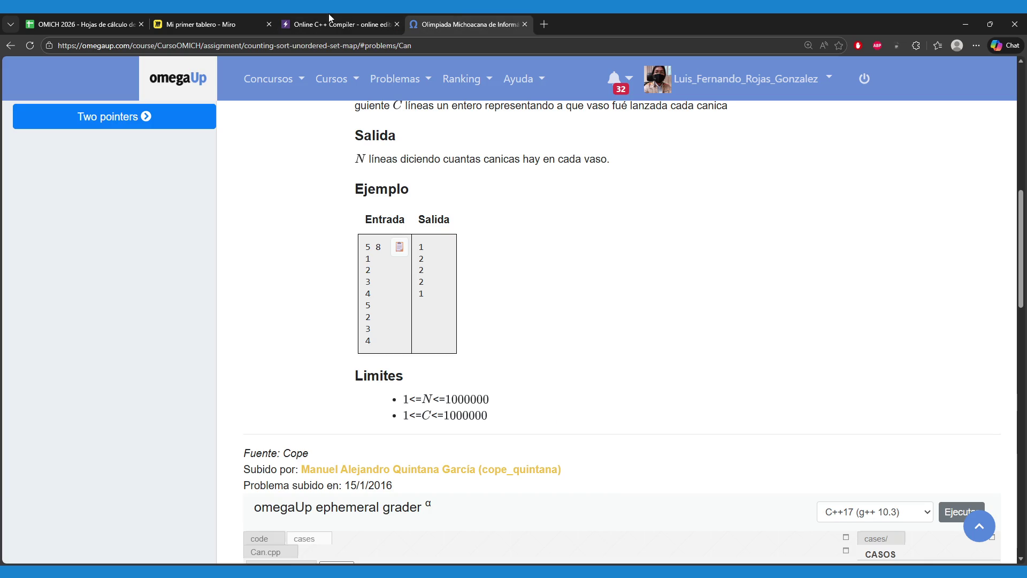
double_click(422, 247)
left_click(436, 270)
double_click(428, 271)
left_click(442, 303)
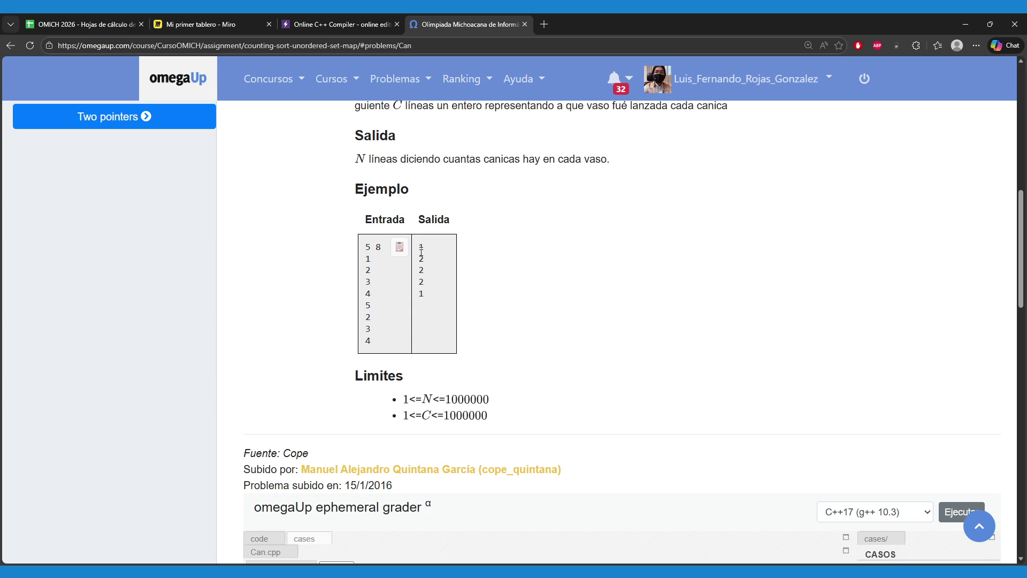
- Expand and review the commented-out array counting sort code, then fold it back up
left_click(301, 18)
left_click(120, 279)
scroll(120, 281, "up", 5)
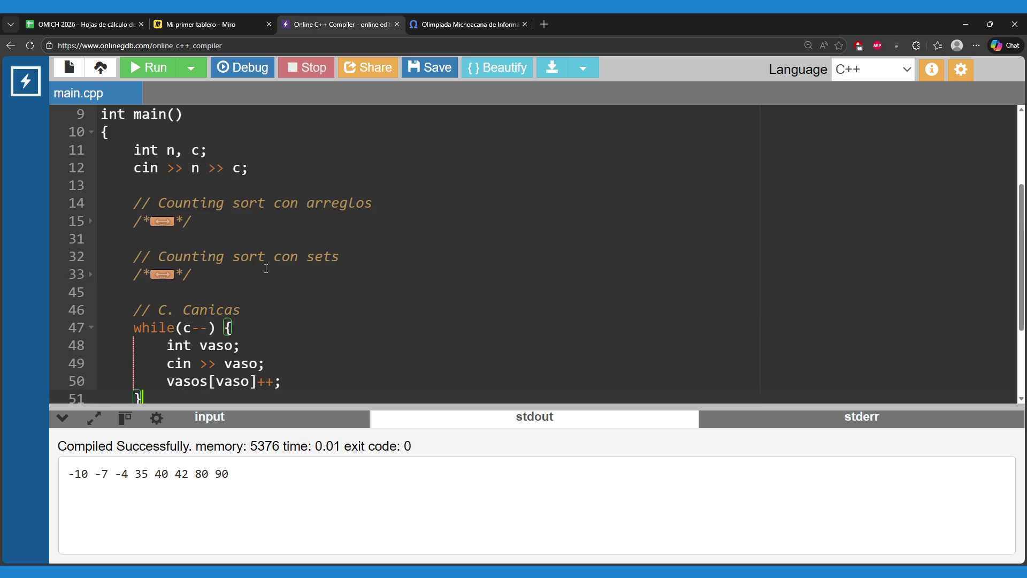
left_click(91, 285)
scroll(240, 299, "down", 4)
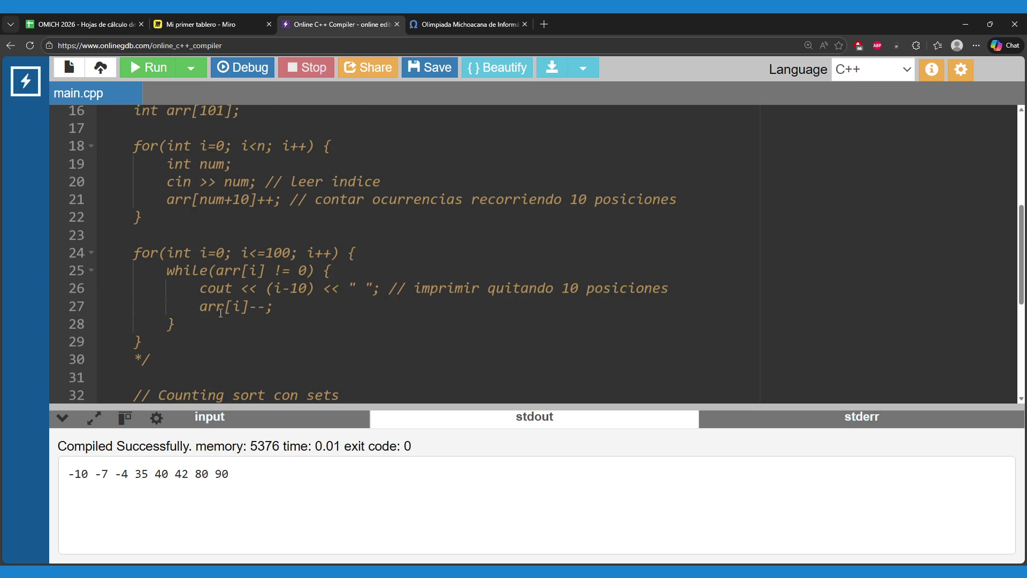
left_click_drag(625, 306, 540, 262)
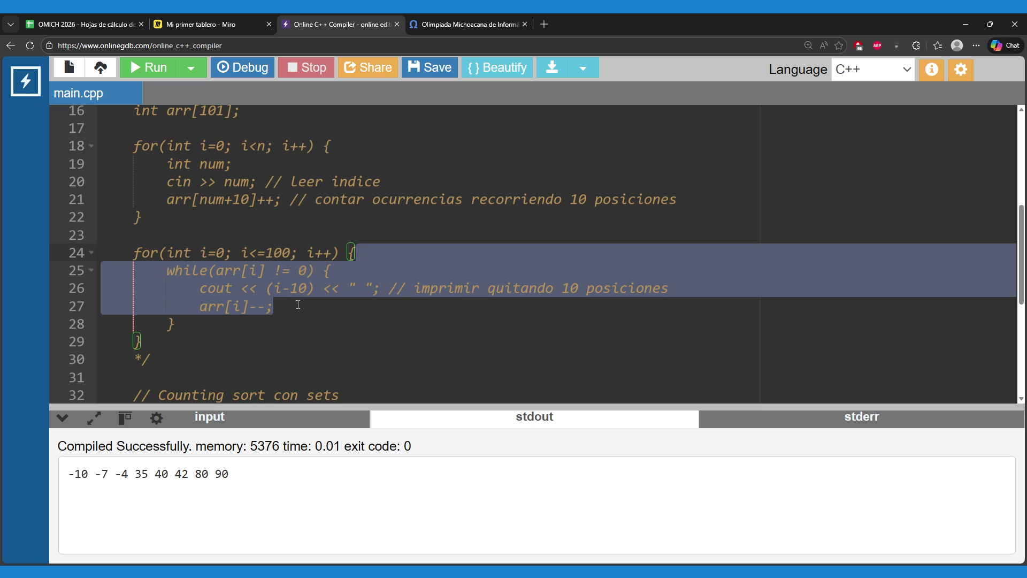
left_click(293, 306)
scroll(106, 257, "up", 3)
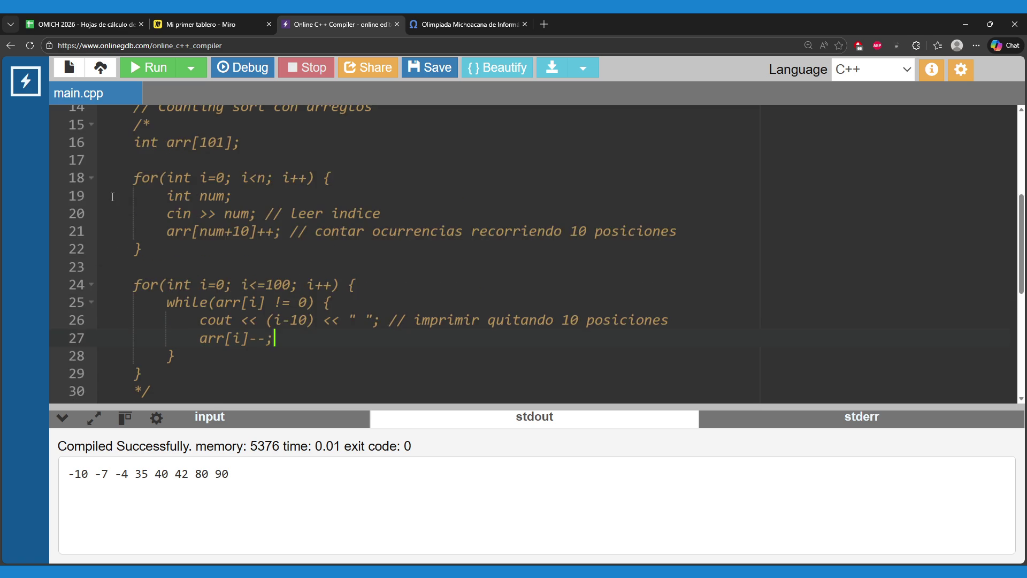
left_click(92, 190)
scroll(215, 223, "down", 3)
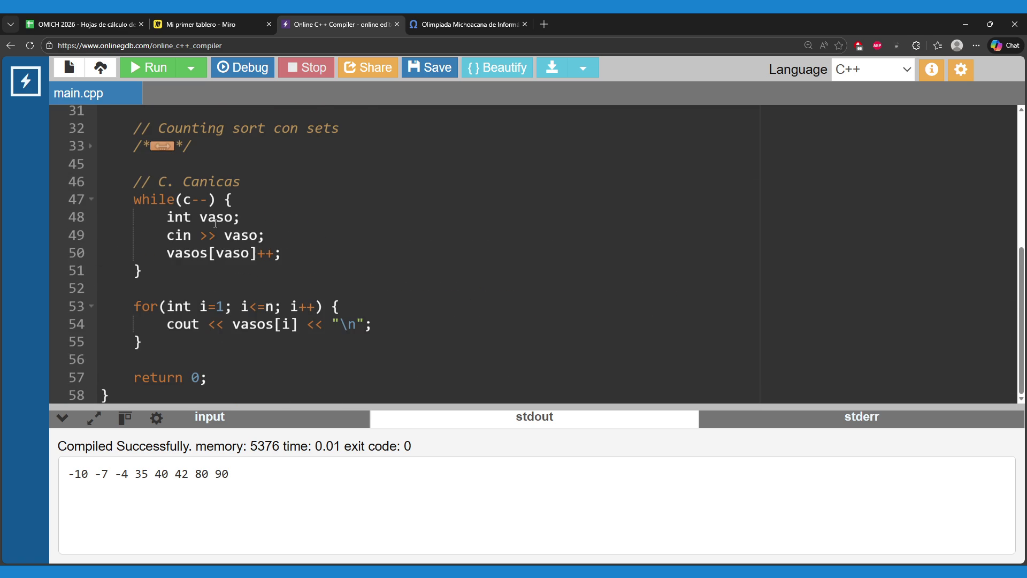
- Inspect the vasos[i] output statement and recheck the Canicas problem statement
left_click_drag(234, 323, 300, 324)
left_click(258, 324)
left_click_drag(231, 324, 298, 324)
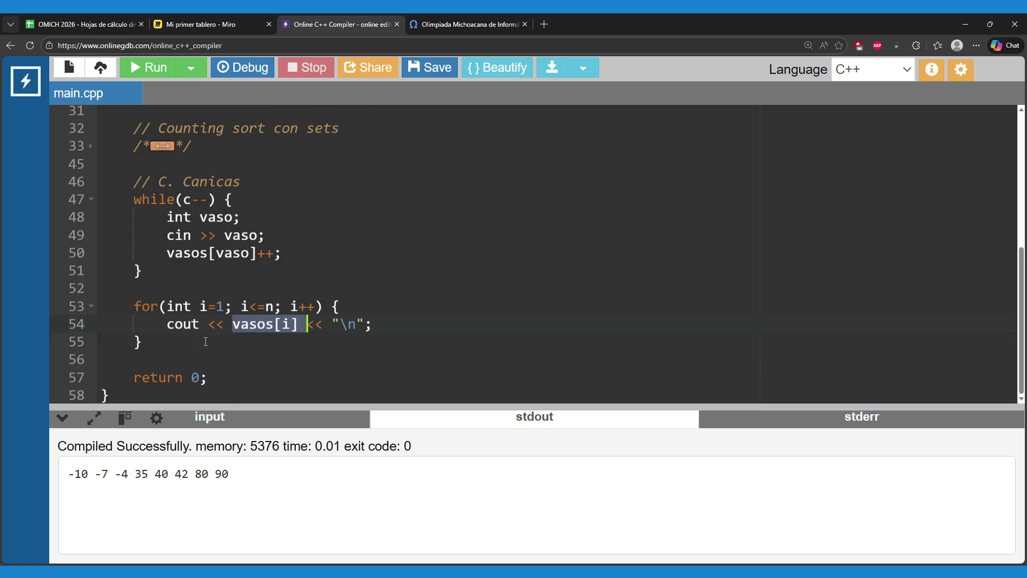
left_click(251, 339)
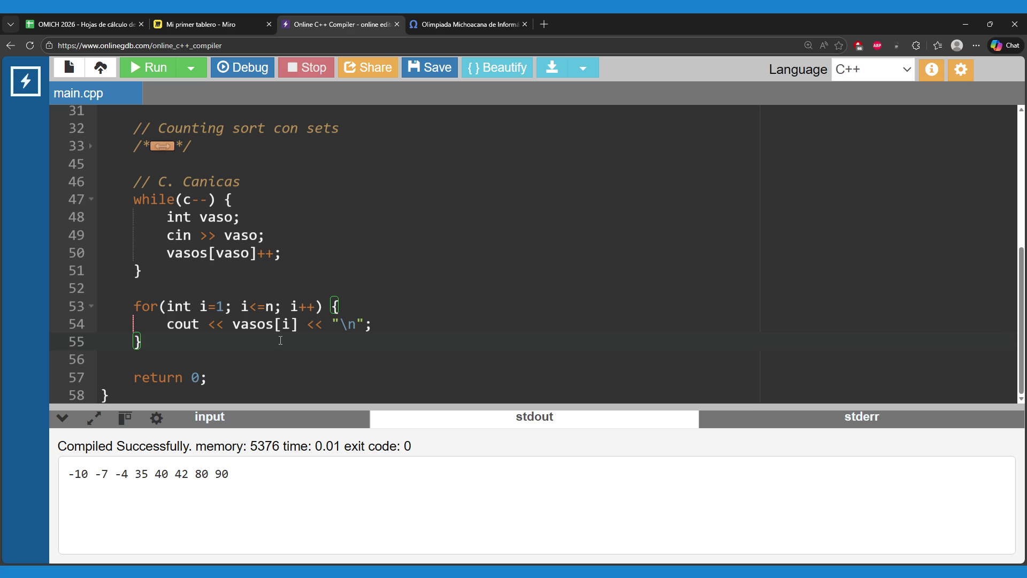
left_click(434, 25)
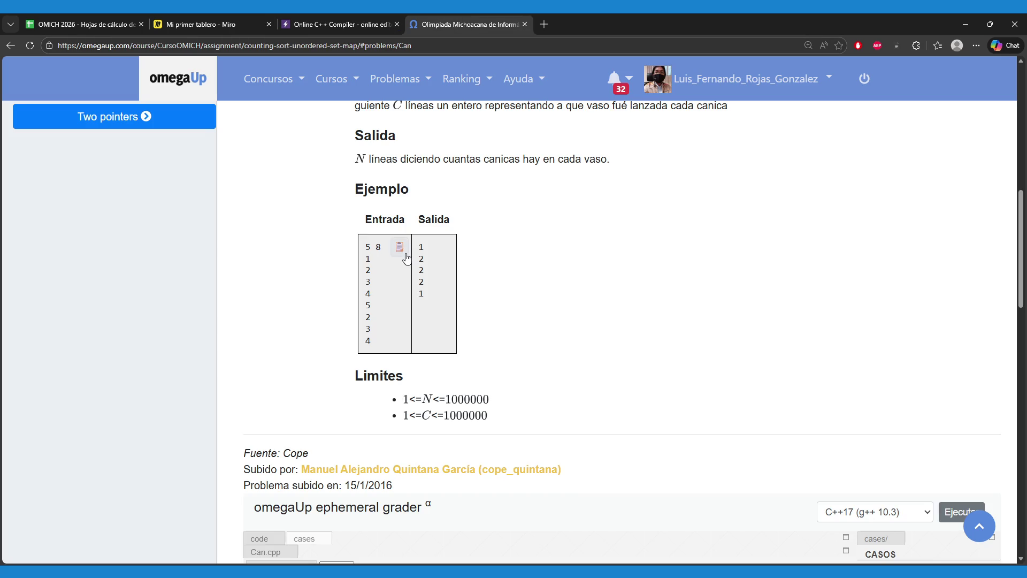
left_click(335, 16)
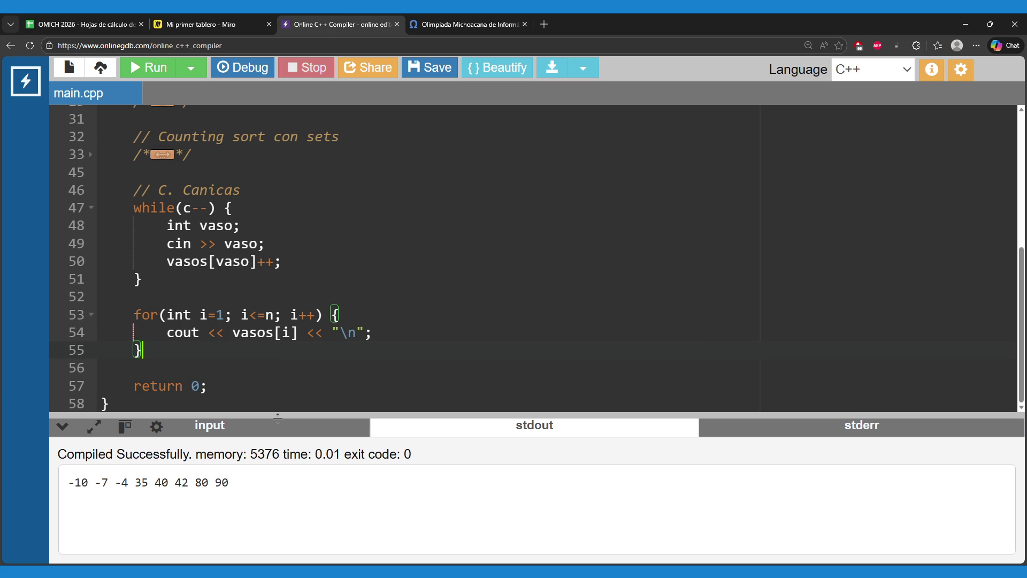
- Replace the standard input with the pasted Canicas sample and run the program
left_click(281, 427)
left_click(294, 520)
key("ctrl+a")
key("BackSpace")
key("ctrl+v")
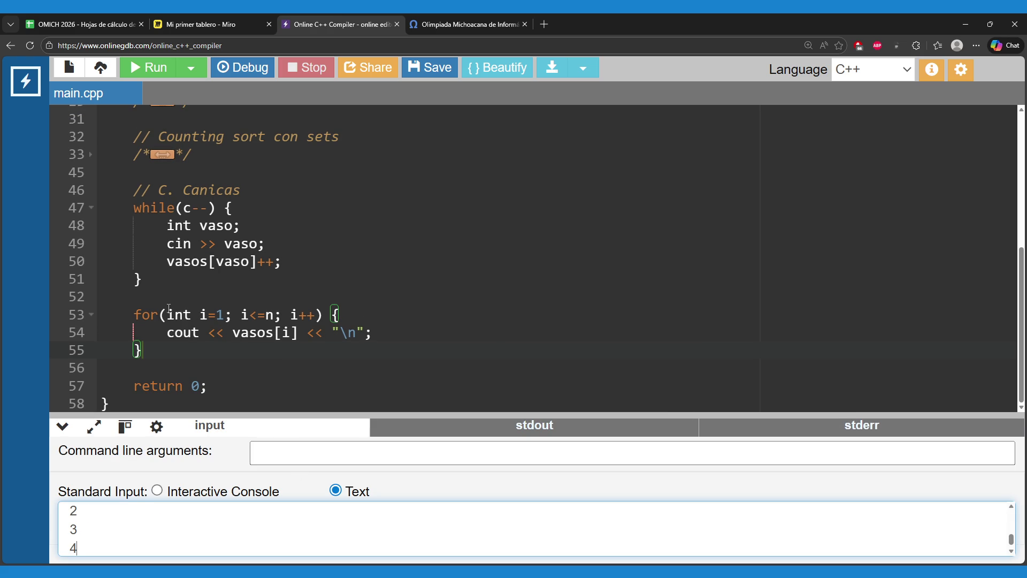
left_click(153, 68)
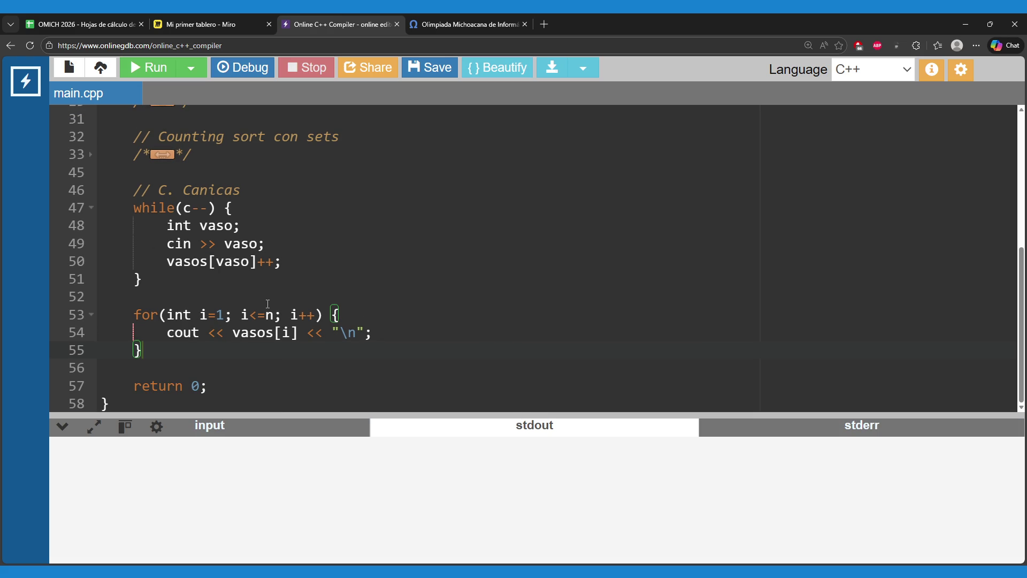
- Enlarge the output area and check the printed counts 1 2 2 2 1
left_click_drag(286, 414, 292, 368)
triple_click(73, 436)
left_click(71, 455)
left_click_drag(71, 456, 87, 493)
left_click(102, 505)
- Select and copy all the program code for the omegaUp submission
left_click(352, 295)
scroll(352, 296, "down", 1)
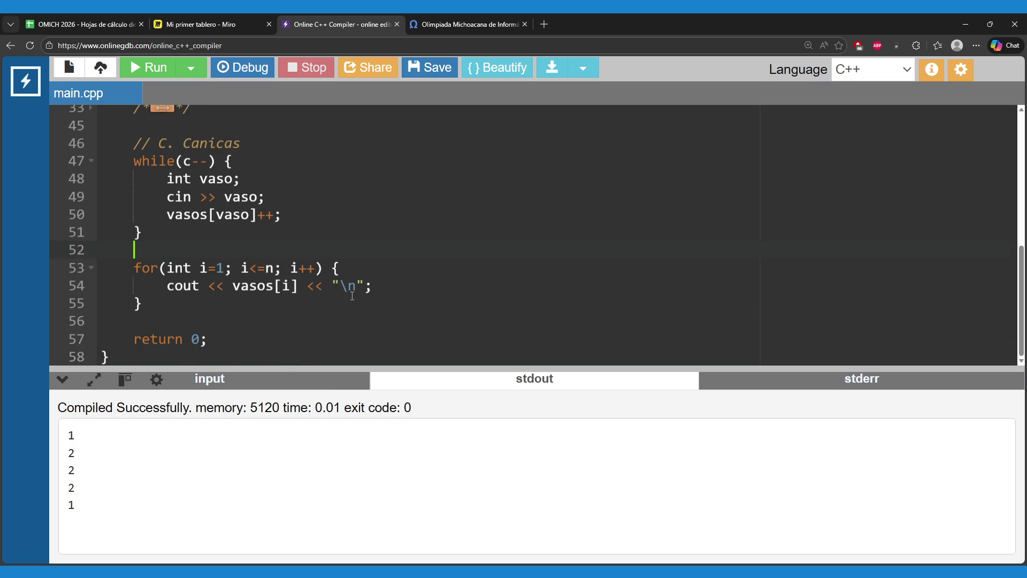
scroll(366, 290, "up", 10)
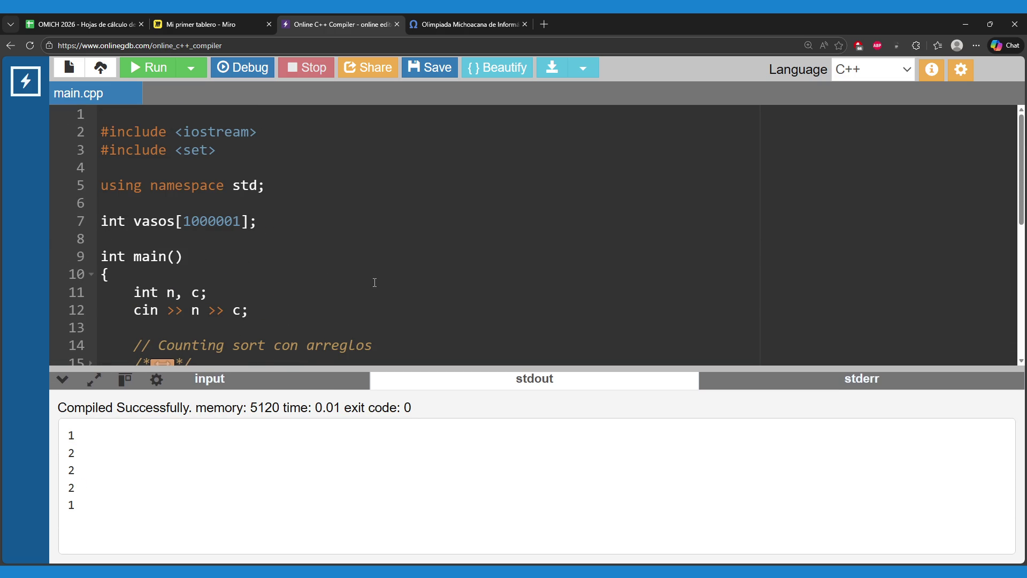
scroll(325, 262, "down", 4)
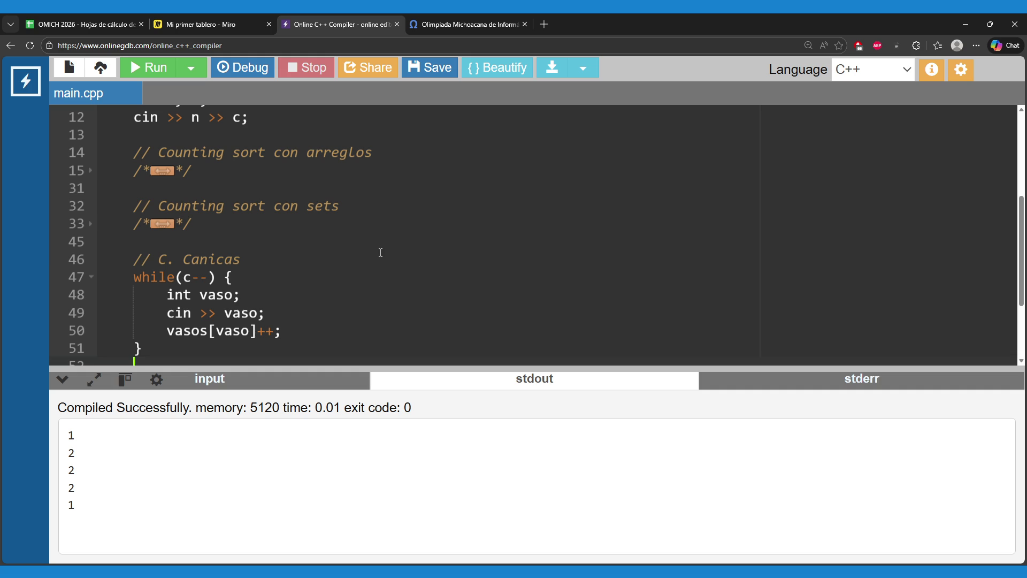
key("ctrl+a")
left_click(381, 241)
left_click(450, 14)
- Paste the copied code over the template in a new Canicas submission and submit it
scroll(239, 308, "down", 15)
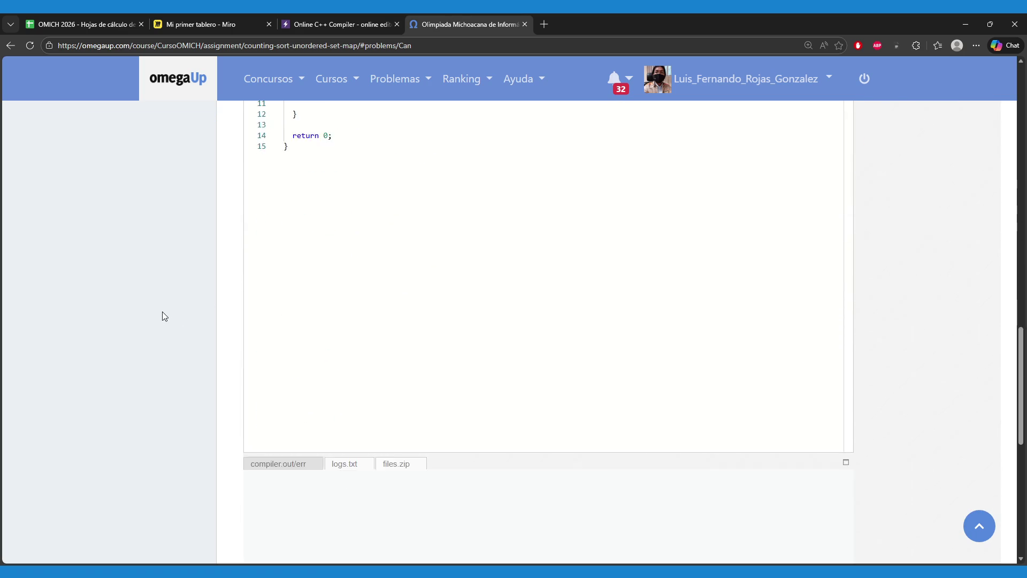
left_click(409, 372)
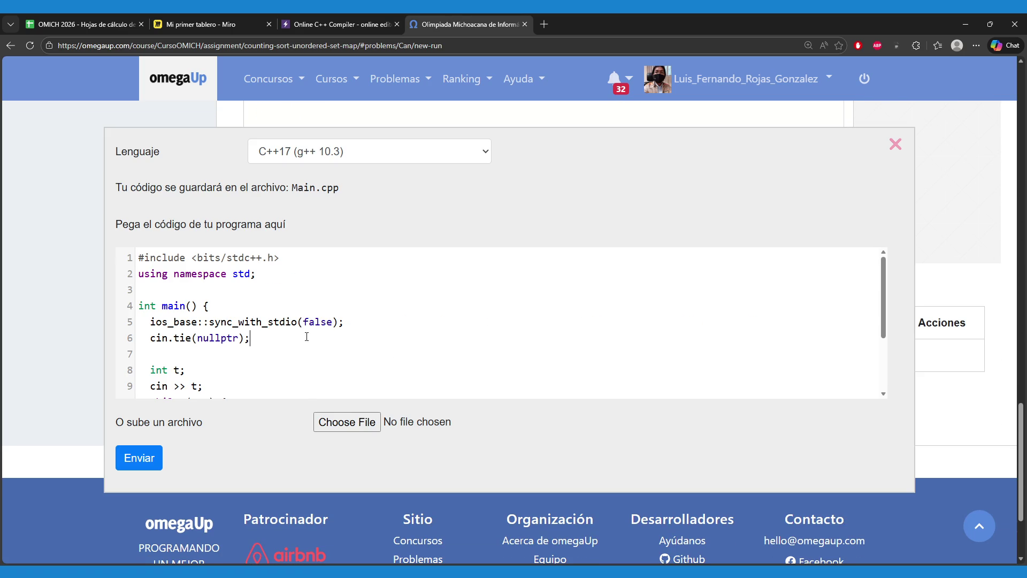
key("ctrl+a")
key("ctrl+v")
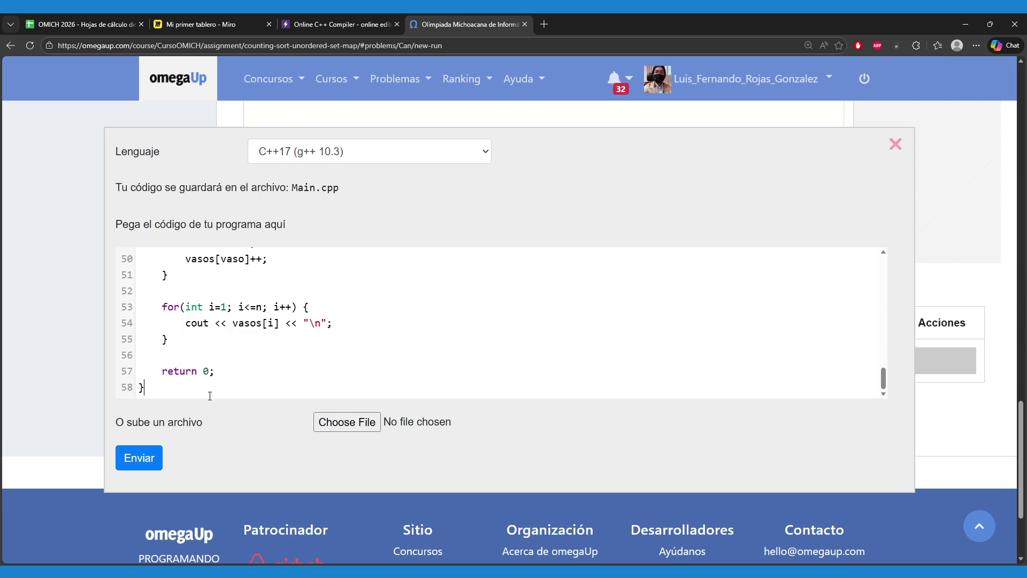
left_click(156, 459)
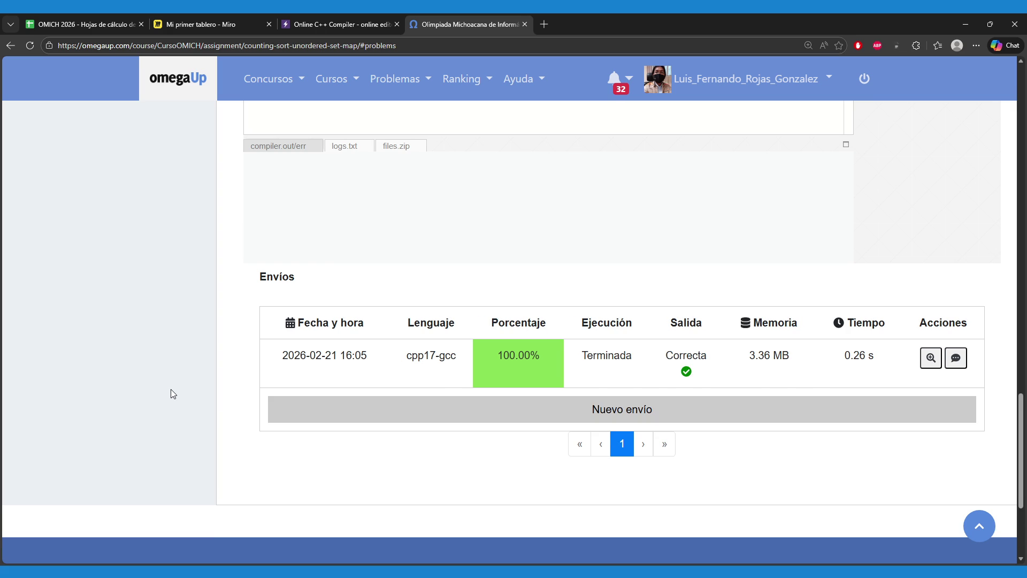
scroll(171, 389, "up", 15)
scroll(170, 390, "up", 10)
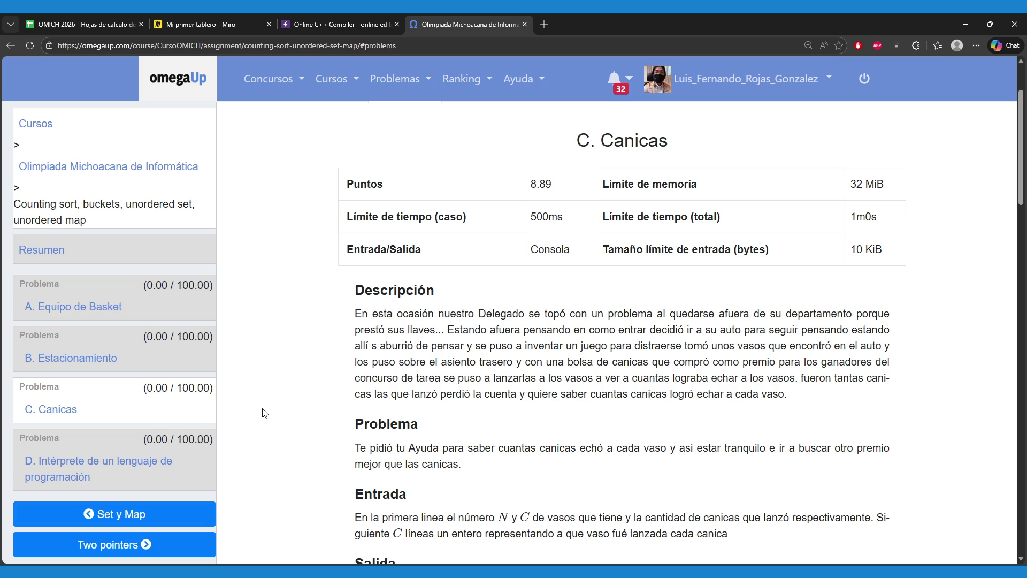
- Open and read problem A. Equipo de Basket
scroll(264, 413, "down", 1)
scroll(273, 414, "up", 1)
left_click(101, 305)
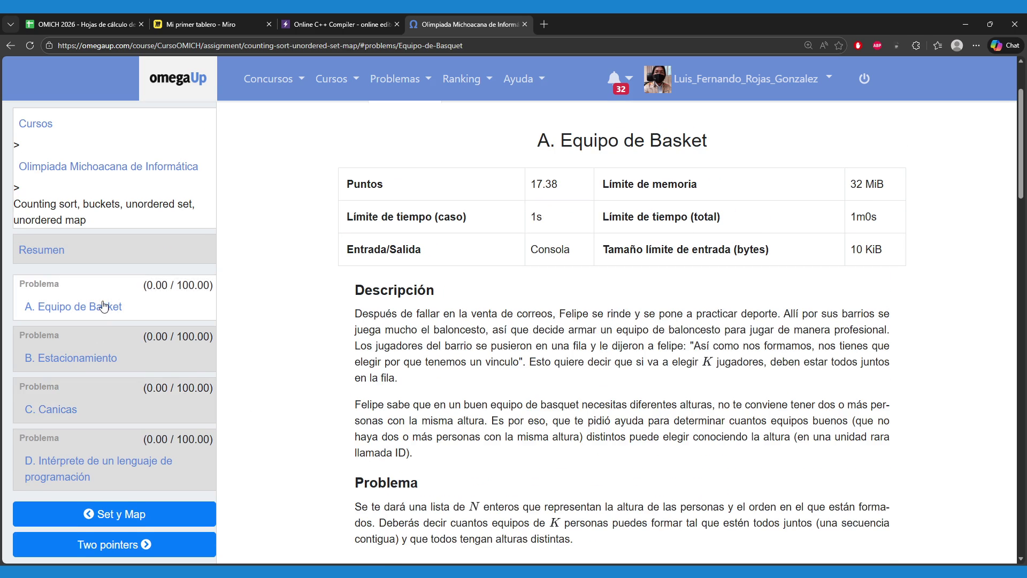
scroll(284, 369, "down", 7)
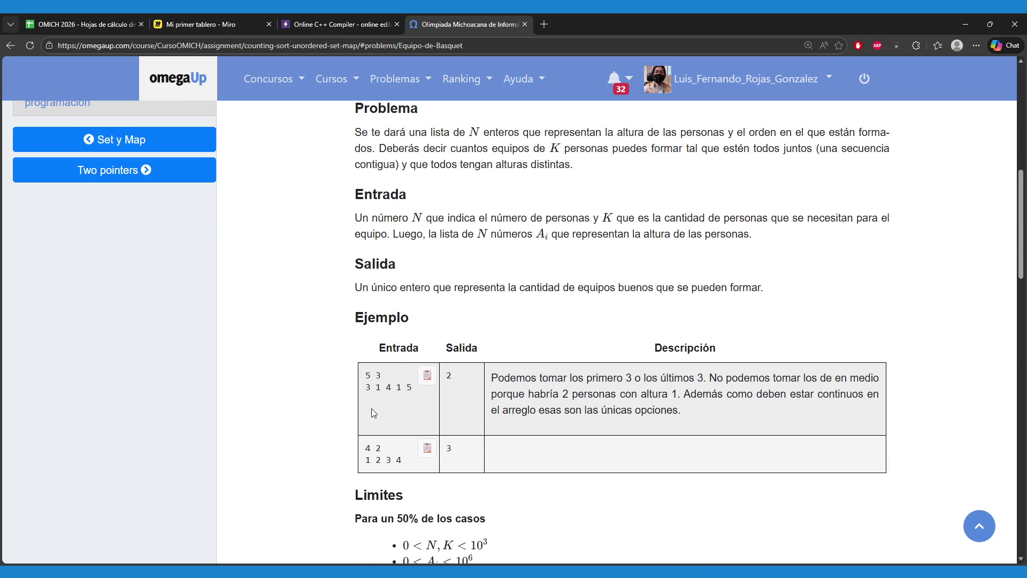
scroll(320, 410, "up", 8)
- Read problem B. Estacionamiento's minutes and arrival/departure rules, then move to problem D
left_click(78, 369)
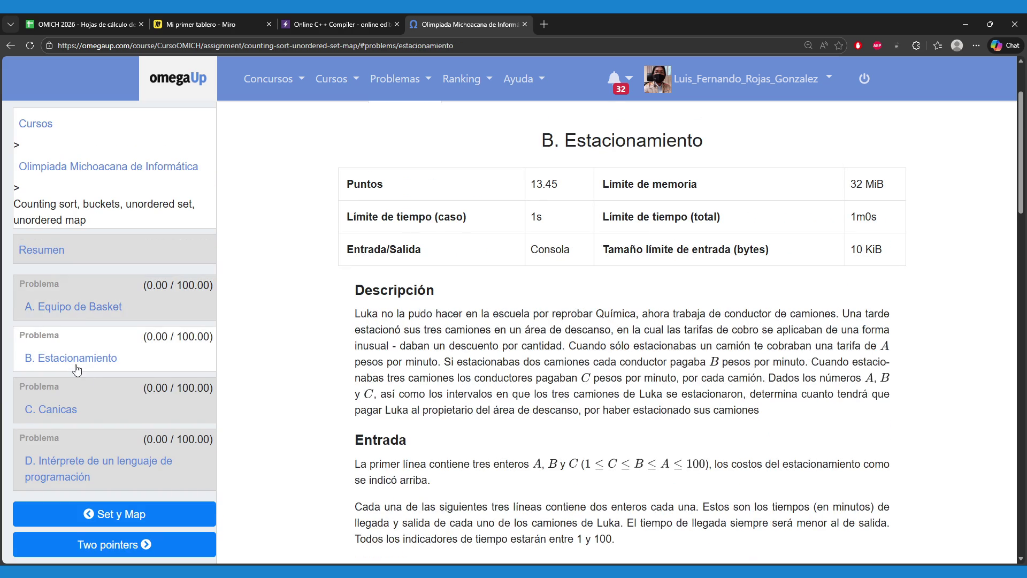
scroll(325, 445, "down", 3)
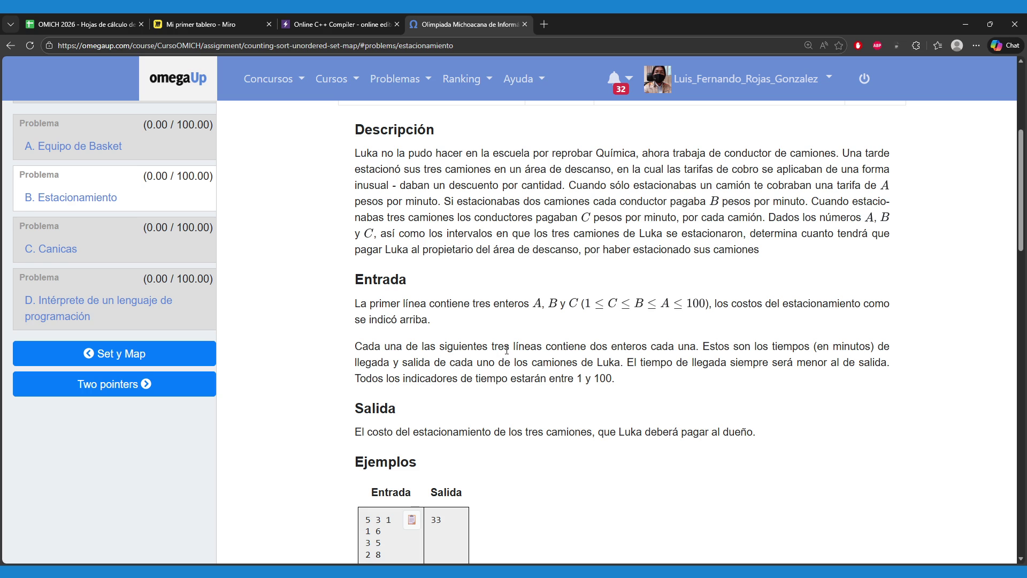
scroll(507, 358, "down", 1)
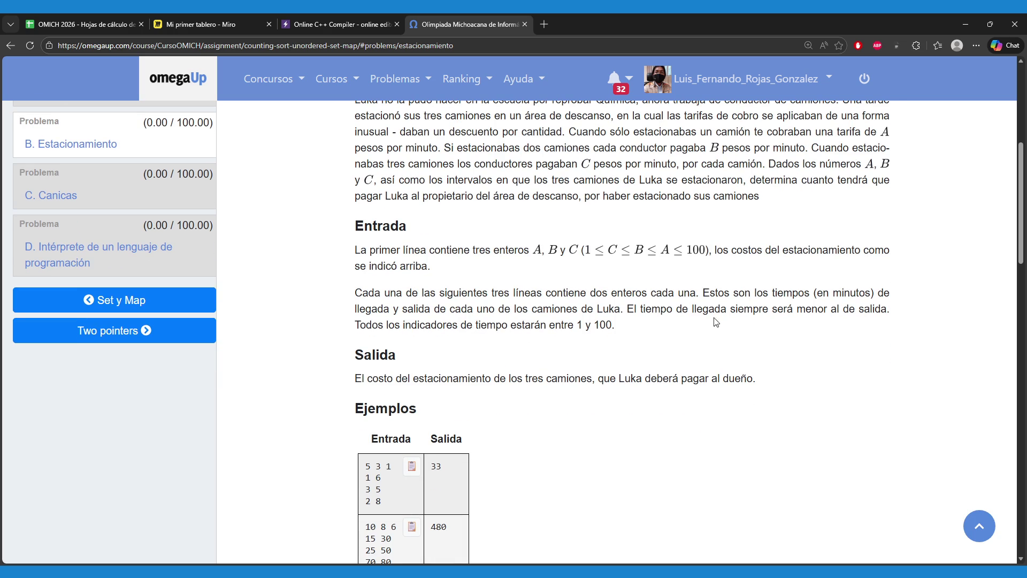
left_click_drag(700, 294, 878, 290)
left_click_drag(398, 309, 556, 310)
left_click(566, 354)
left_click(192, 251)
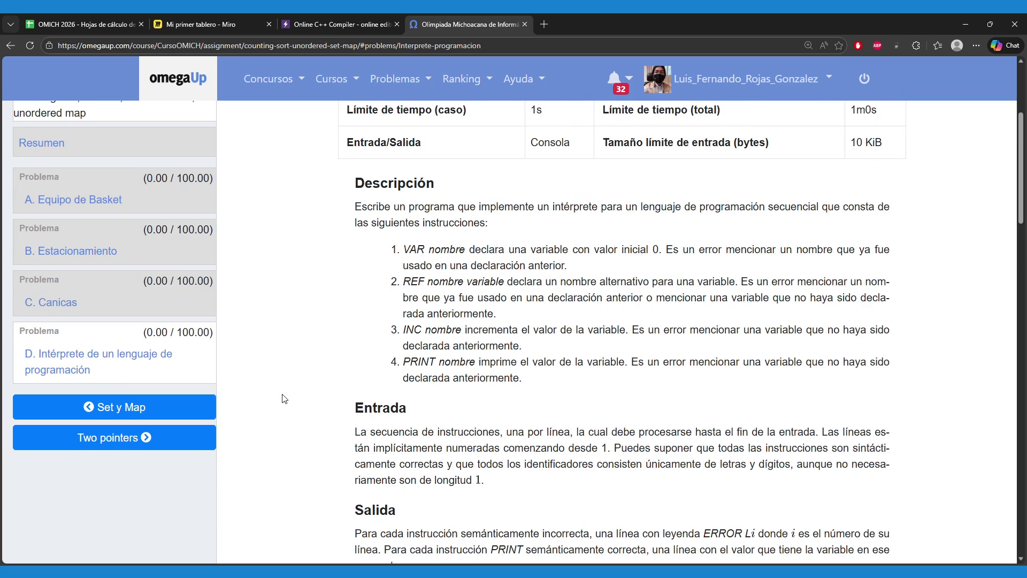
- Scroll through problem D, highlighting the incorrect-line ERROR rule, down to the Ejemplo table
scroll(332, 381, "up", 1)
scroll(333, 381, "down", 1)
scroll(333, 381, "up", 1)
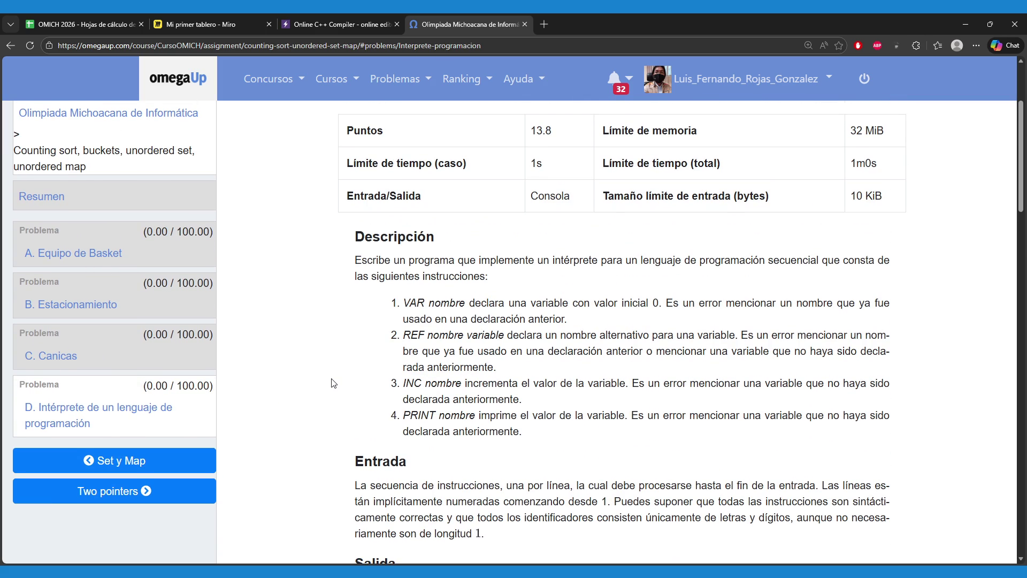
scroll(333, 382, "down", 6)
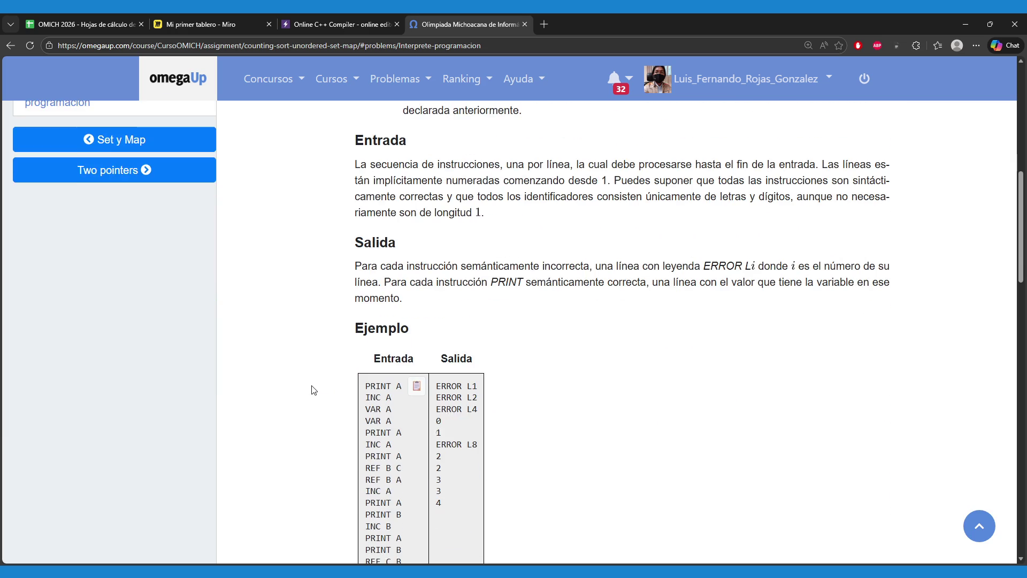
scroll(314, 390, "down", 2)
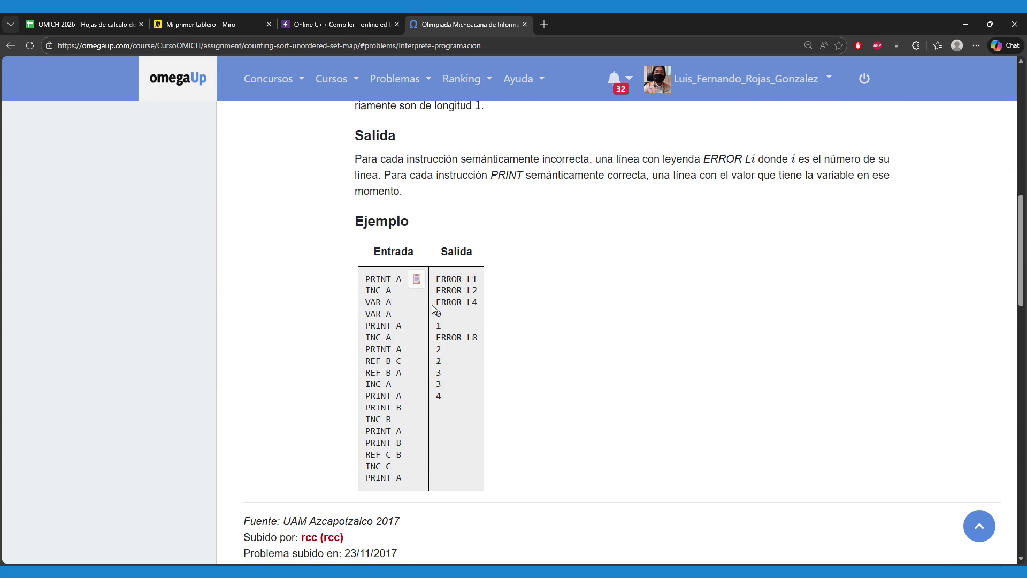
scroll(300, 342, "up", 6)
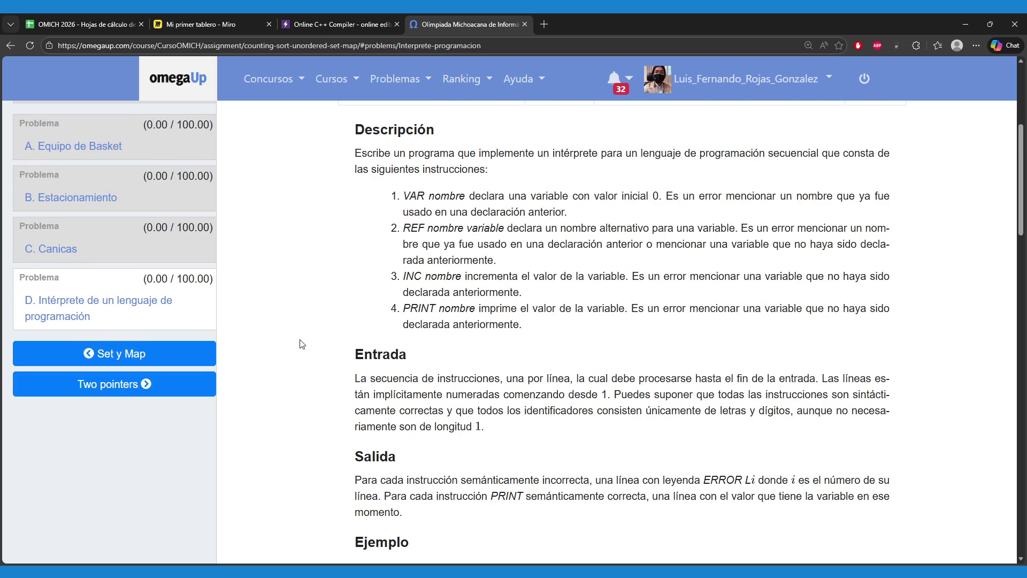
scroll(301, 344, "down", 2)
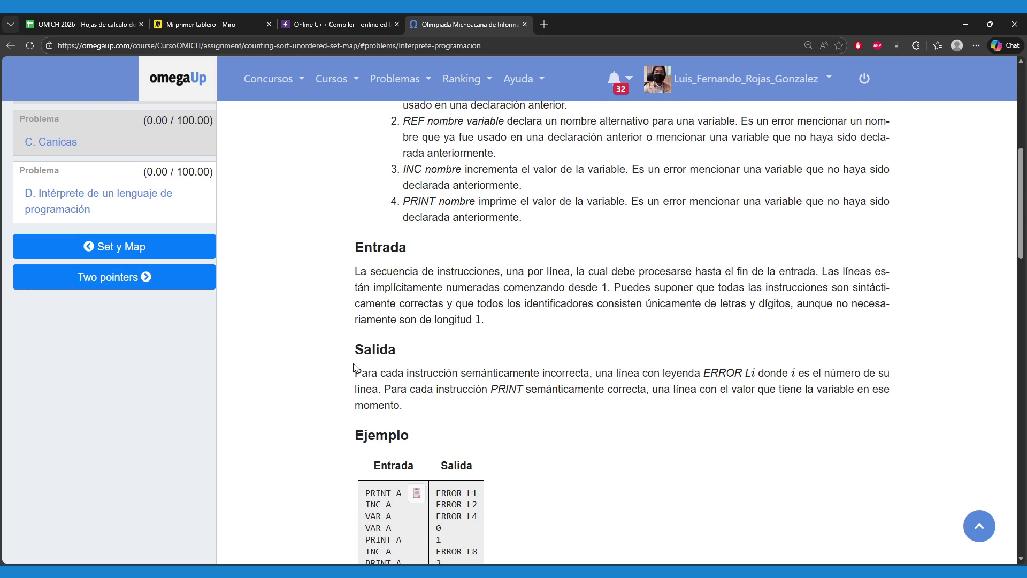
left_click_drag(371, 373, 797, 380)
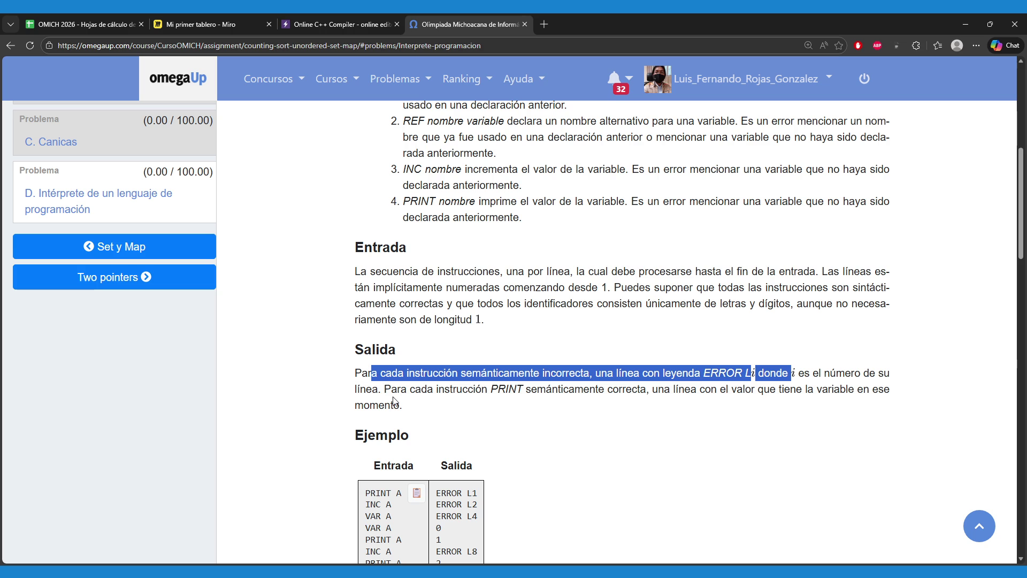
double_click(367, 389)
scroll(334, 406, "down", 1)
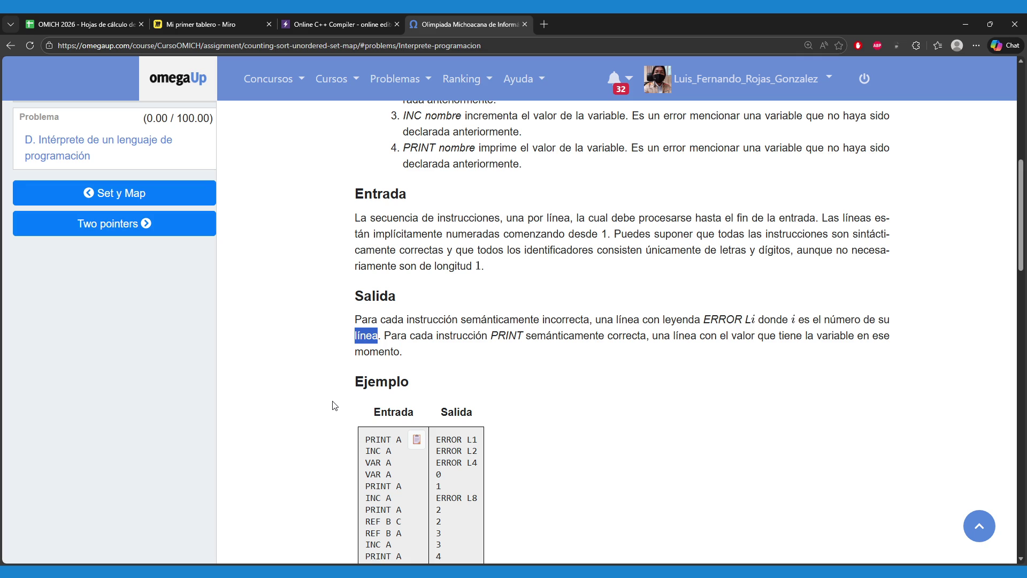
scroll(332, 405, "down", 1)
left_click(355, 407)
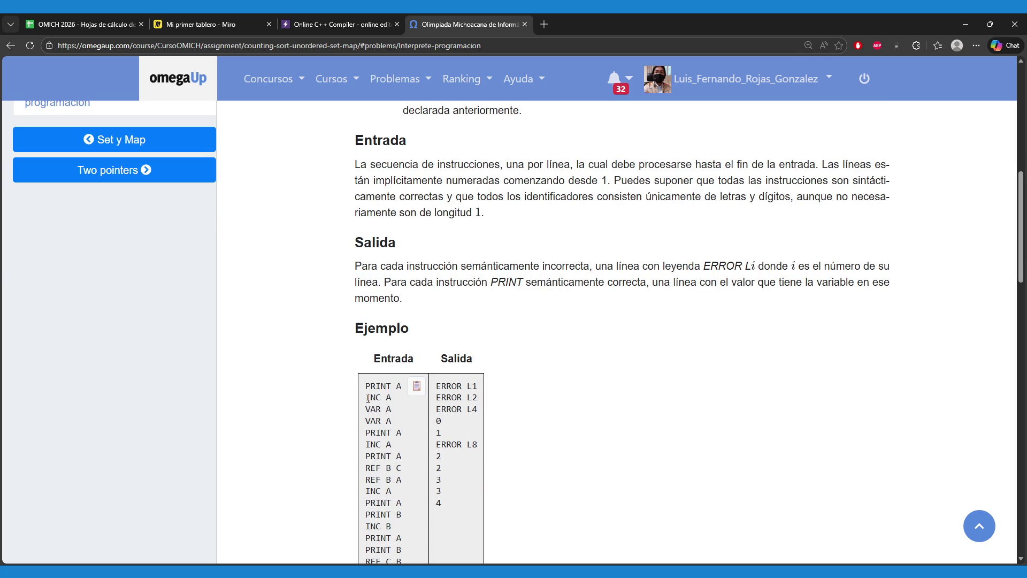
left_click_drag(366, 387, 402, 387)
left_click_drag(438, 387, 496, 392)
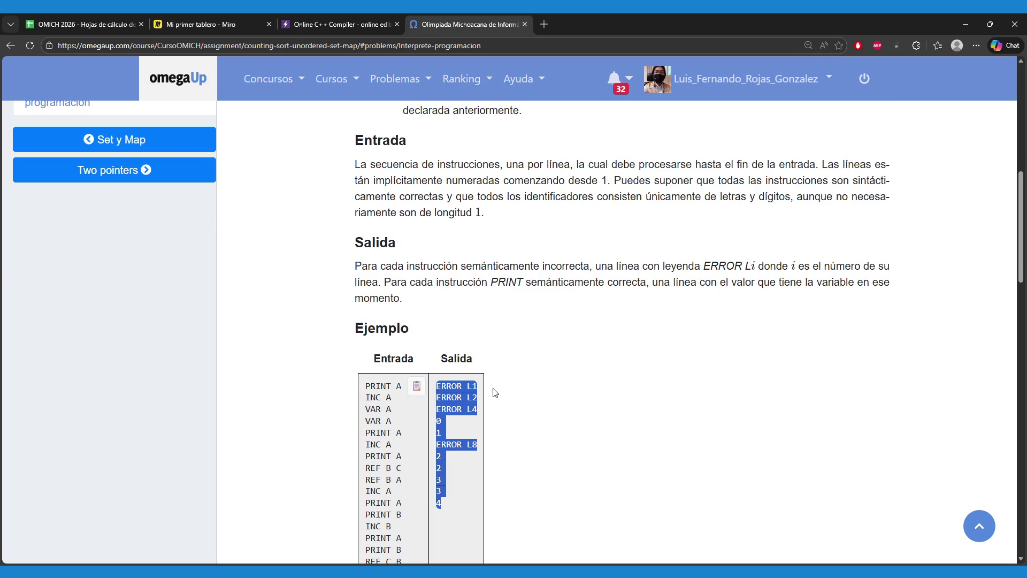
left_click(466, 397)
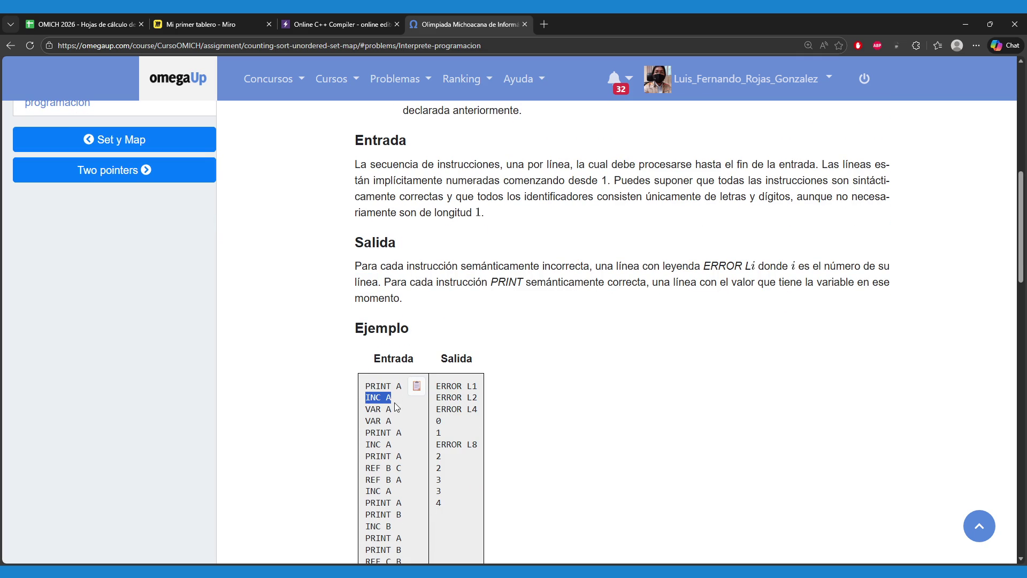
left_click(371, 406)
left_click_drag(448, 399, 481, 404)
left_click(373, 411)
left_click_drag(367, 411, 397, 411)
scroll(384, 427, "down", 2)
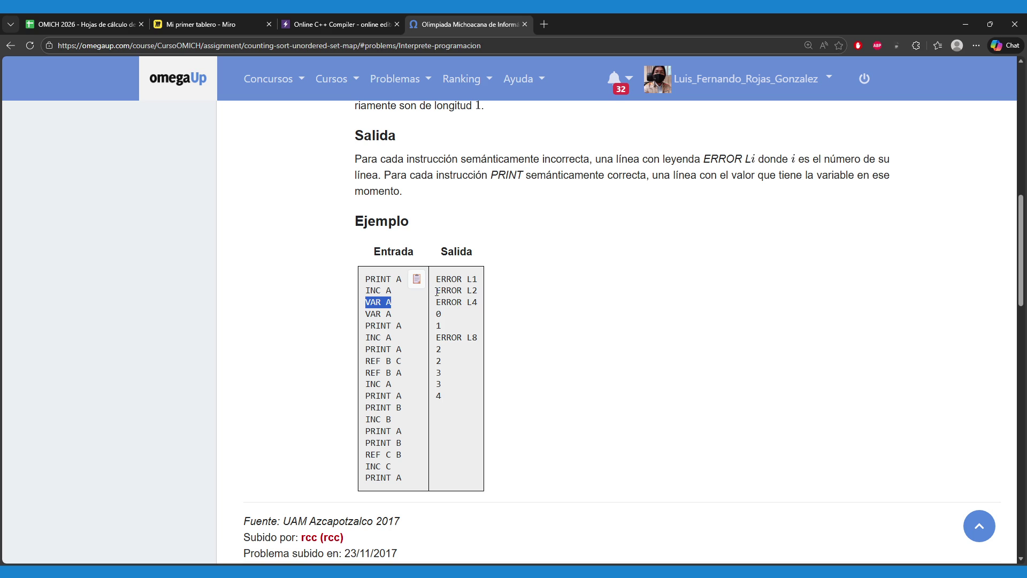
left_click_drag(437, 292, 479, 304)
left_click(380, 305)
left_click_drag(365, 314, 400, 318)
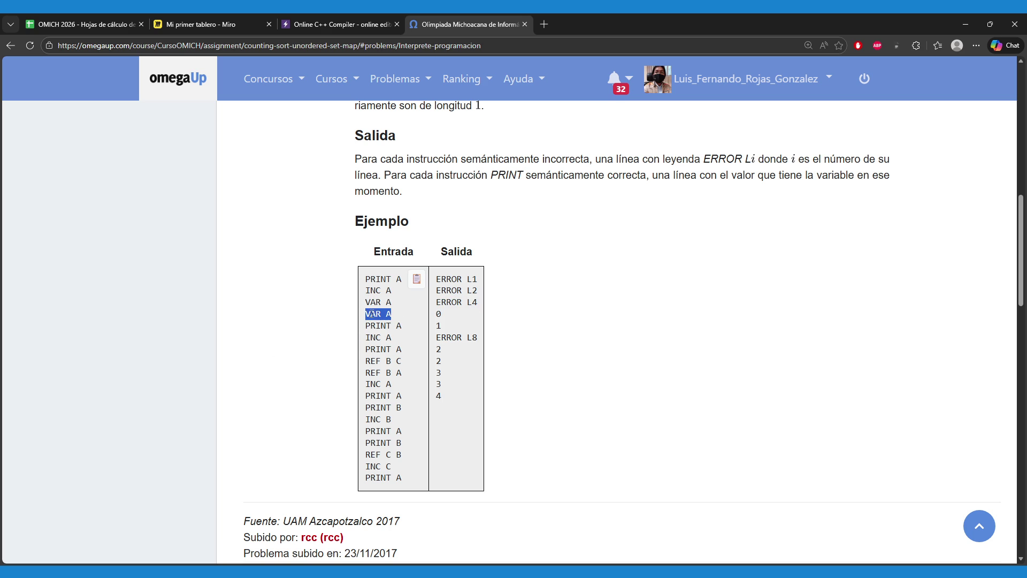
left_click_drag(442, 302, 459, 301)
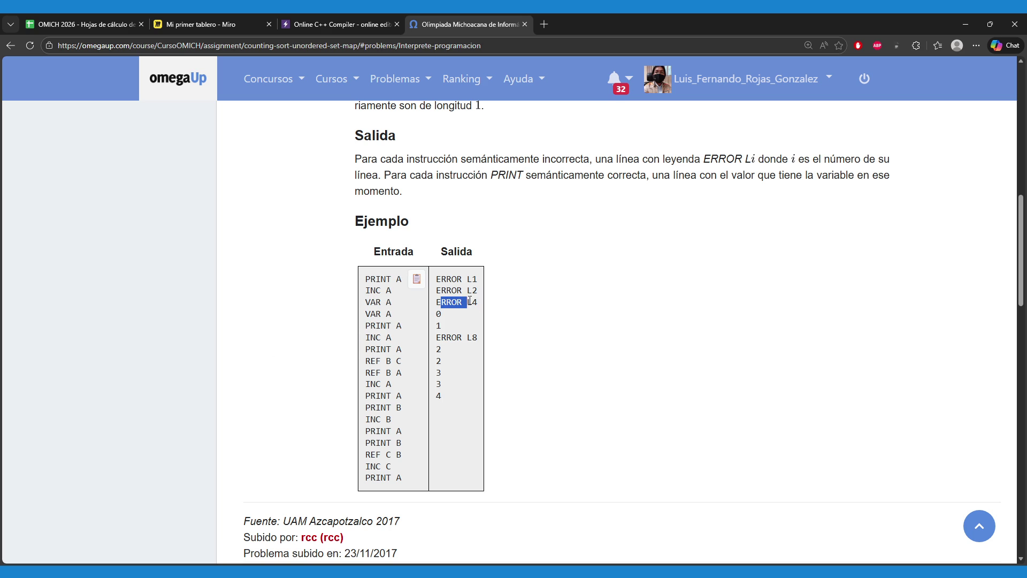
left_click_drag(366, 326, 402, 326)
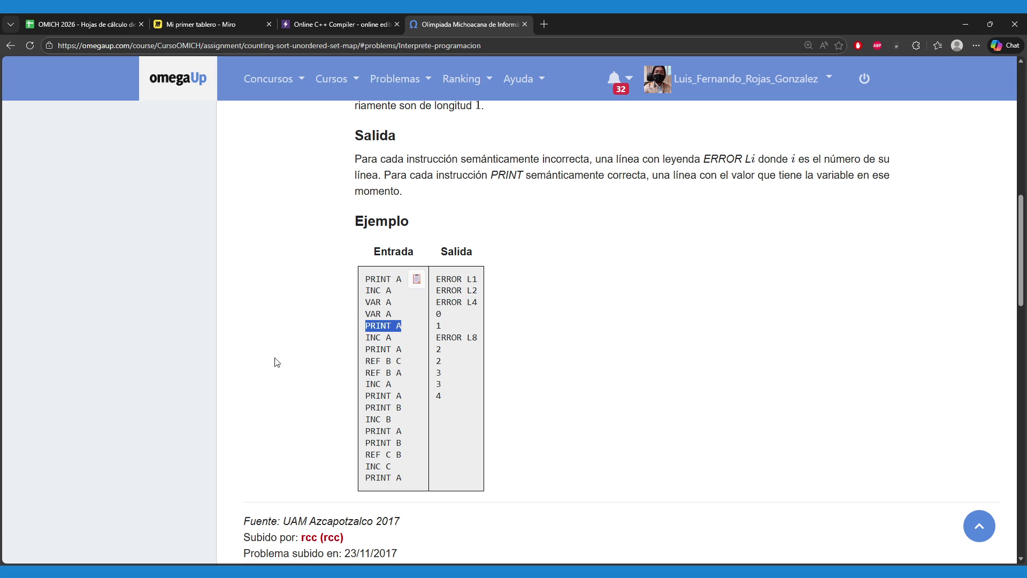
left_click_drag(442, 315, 434, 316)
left_click_drag(365, 337, 393, 339)
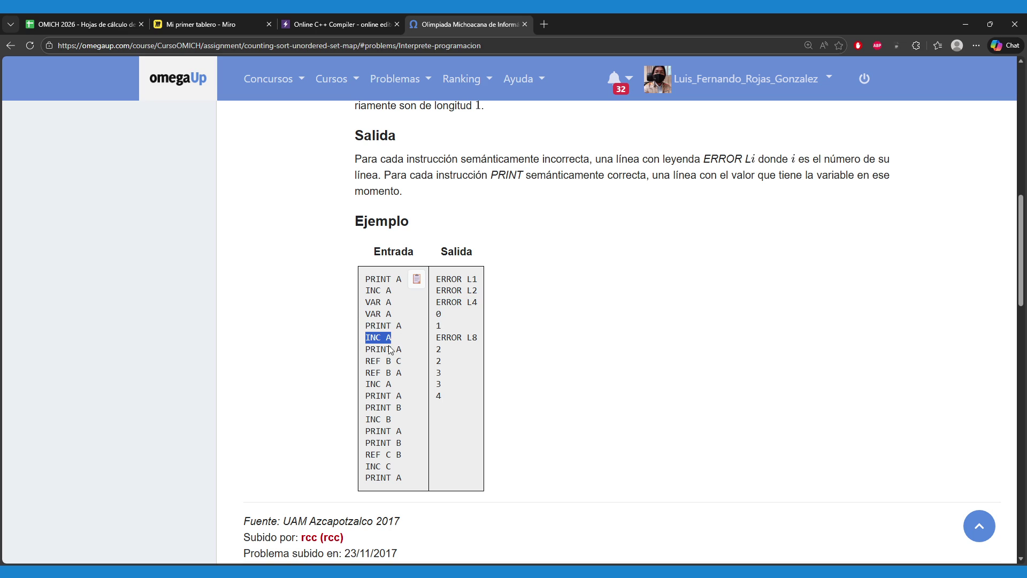
left_click(370, 340)
mouse_move(367, 348)
left_mouse_down()
mouse_move(406, 349)
mouse_move(458, 327)
left_mouse_up()
left_click(431, 336)
left_click_drag(367, 361, 409, 364)
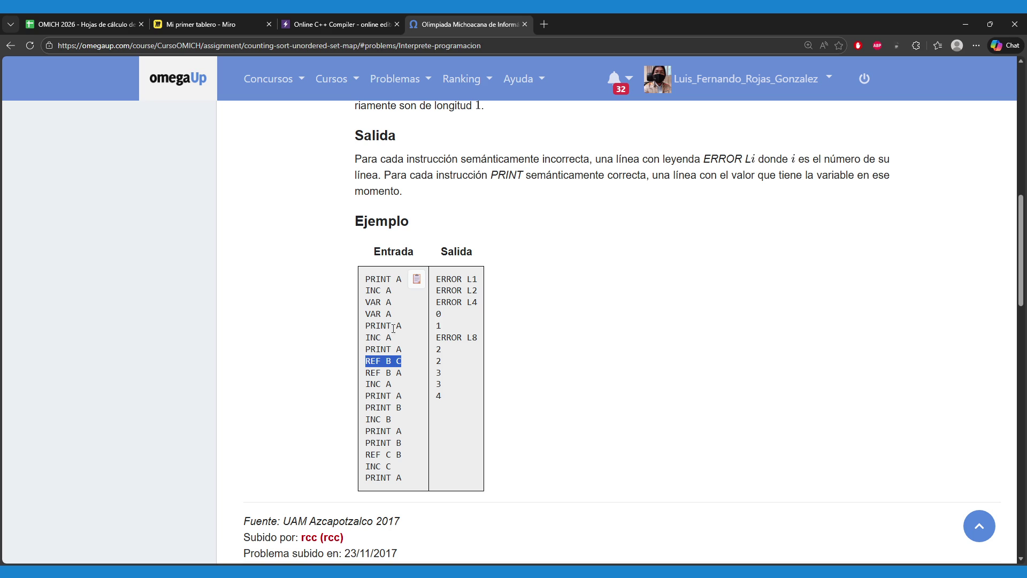
left_click_drag(437, 332, 488, 337)
left_click(438, 345)
mouse_move(378, 284)
left_mouse_down()
mouse_move(403, 362)
mouse_move(368, 364)
mouse_move(413, 365)
left_mouse_up()
scroll(299, 399, "down", 1)
left_click_drag(365, 320, 402, 321)
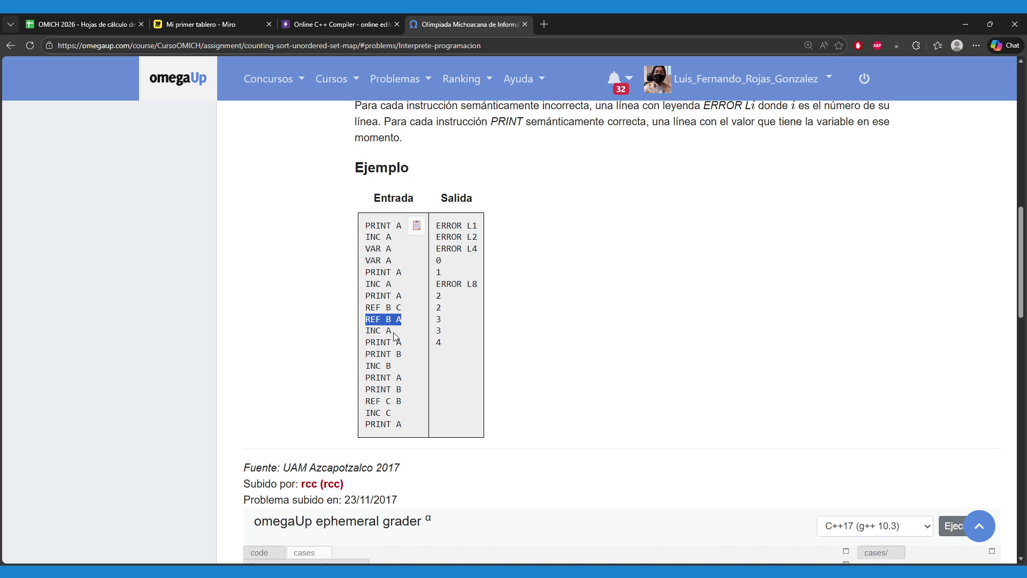
left_click_drag(399, 318, 391, 320)
left_click(393, 322)
mouse_move(362, 331)
left_mouse_down()
mouse_move(399, 332)
mouse_move(368, 349)
mouse_move(414, 352)
left_mouse_up()
left_click(363, 343)
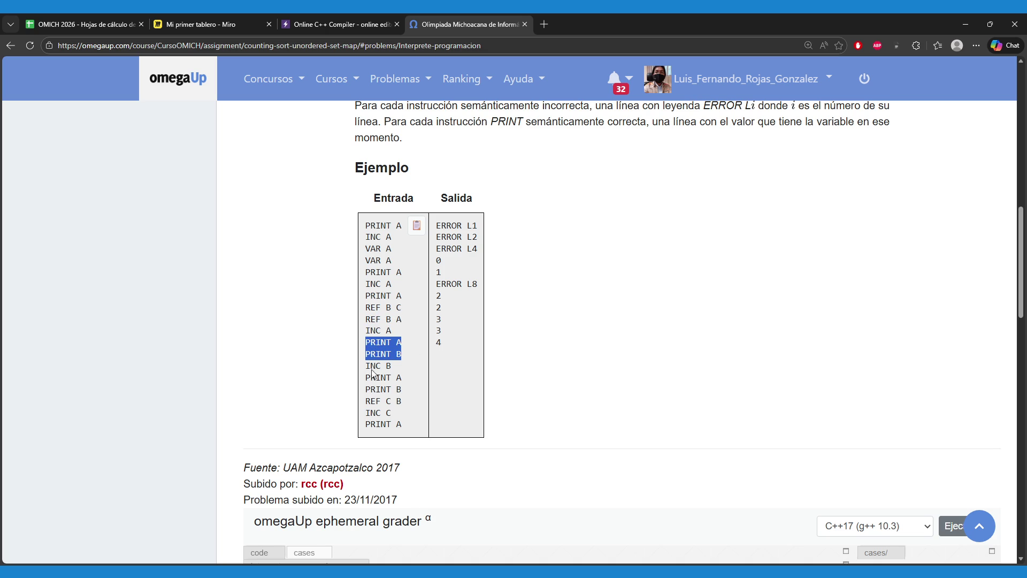
left_click_drag(435, 294, 443, 308)
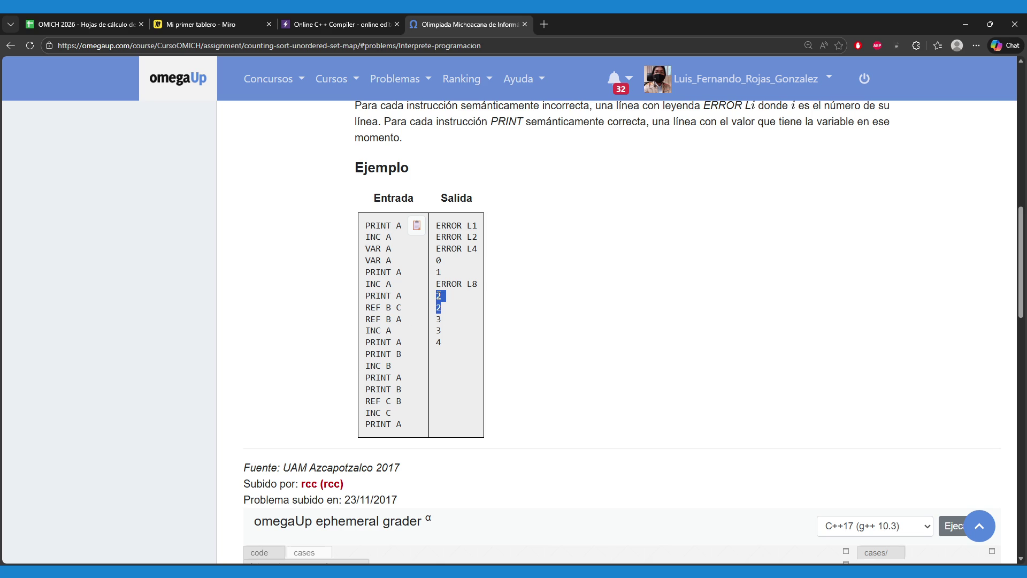
mouse_move(385, 351)
left_mouse_down()
mouse_move(410, 347)
mouse_move(394, 330)
mouse_move(409, 352)
mouse_move(396, 368)
left_mouse_up()
left_click(367, 350)
left_click(367, 364)
left_click_drag(376, 381, 381, 392)
left_click(405, 362)
left_click_drag(432, 324, 445, 333)
mouse_move(364, 401)
left_mouse_down()
mouse_move(417, 399)
mouse_move(403, 415)
mouse_move(415, 428)
left_mouse_up()
left_click(371, 412)
left_click(367, 418)
left_click(385, 434)
double_click(389, 236)
left_click(385, 247)
double_click(386, 248)
left_click(381, 261)
left_click_drag(370, 231, 375, 382)
left_click(374, 386)
- Open the Miro board and zoom and pan to the Recursion frame
left_click(212, 16)
scroll(432, 269, "down", 5)
mouse_move(376, 338)
left_mouse_down()
mouse_move(390, 348)
mouse_move(544, 257)
mouse_move(609, 210)
mouse_move(629, 168)
left_mouse_up()
scroll(518, 289, "up", 3)
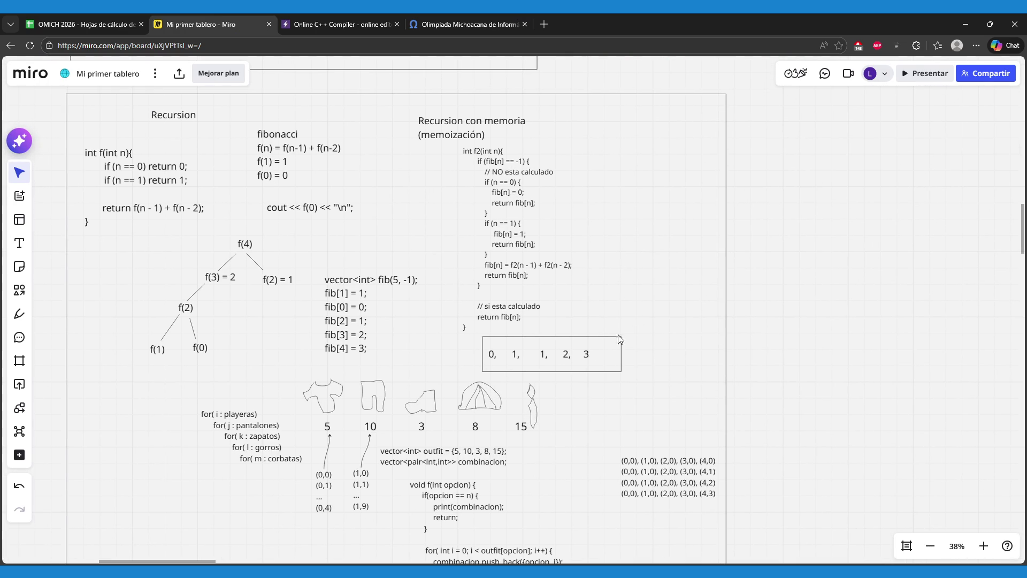
left_click_drag(547, 380, 543, 371)
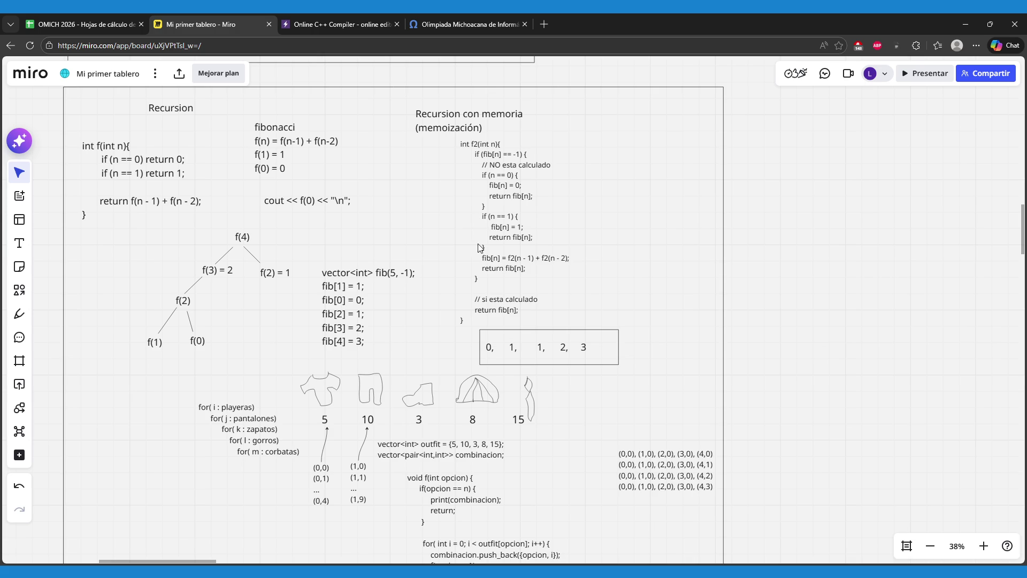
scroll(546, 322, "down", 2)
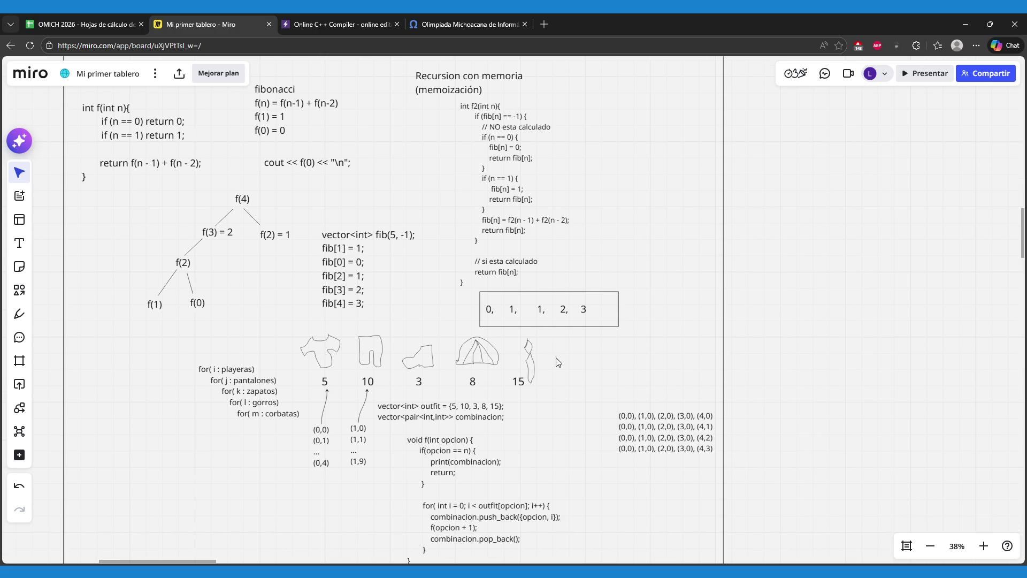
left_click_drag(557, 357, 542, 335)
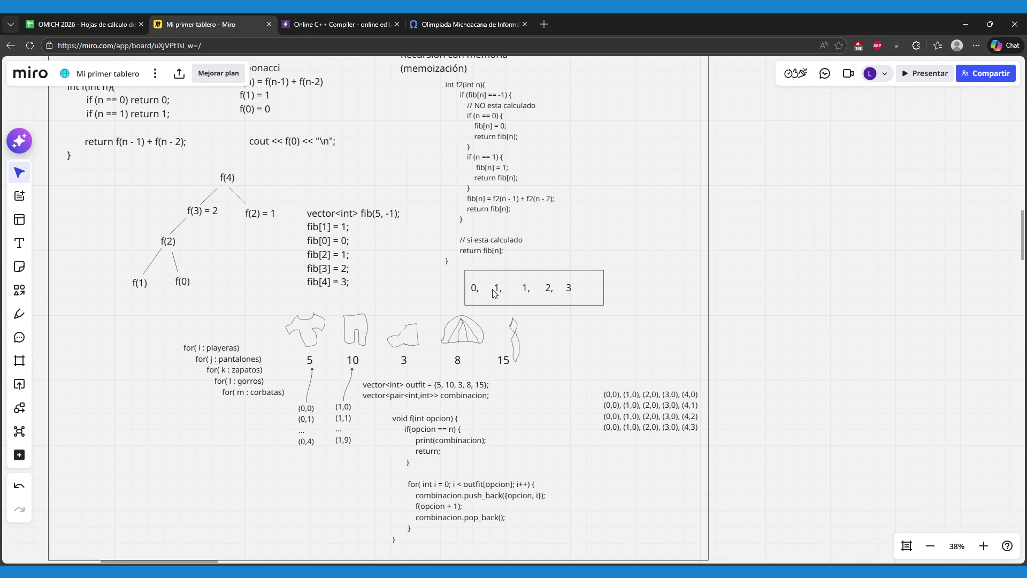
left_click_drag(495, 293, 504, 356)
- Inspect the vector<int> fib text box, highlighting part of its fib(5, -1) line
left_click(368, 278)
double_click(369, 278)
triple_click(390, 279)
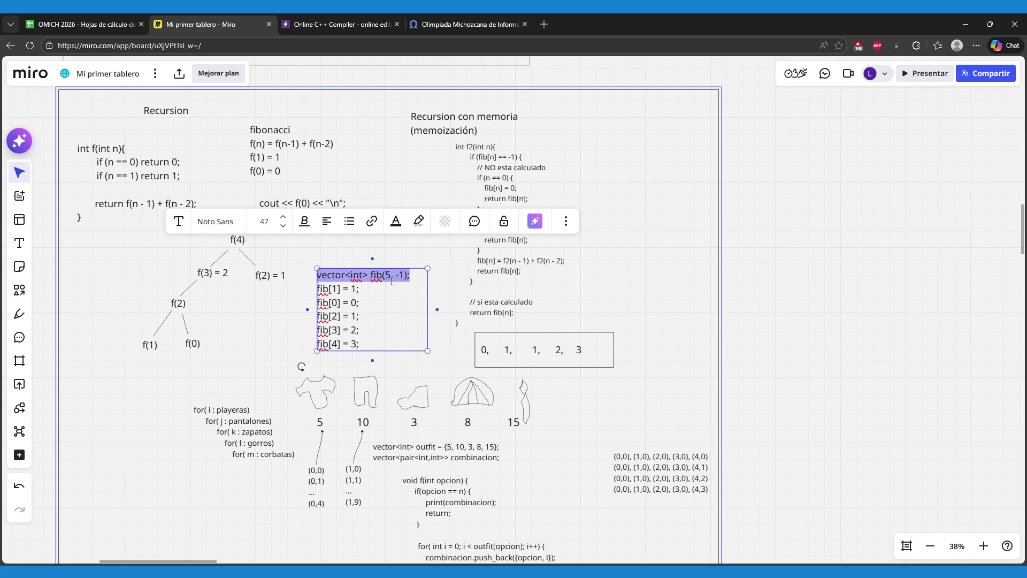
left_click_drag(385, 276, 411, 276)
left_click(410, 277)
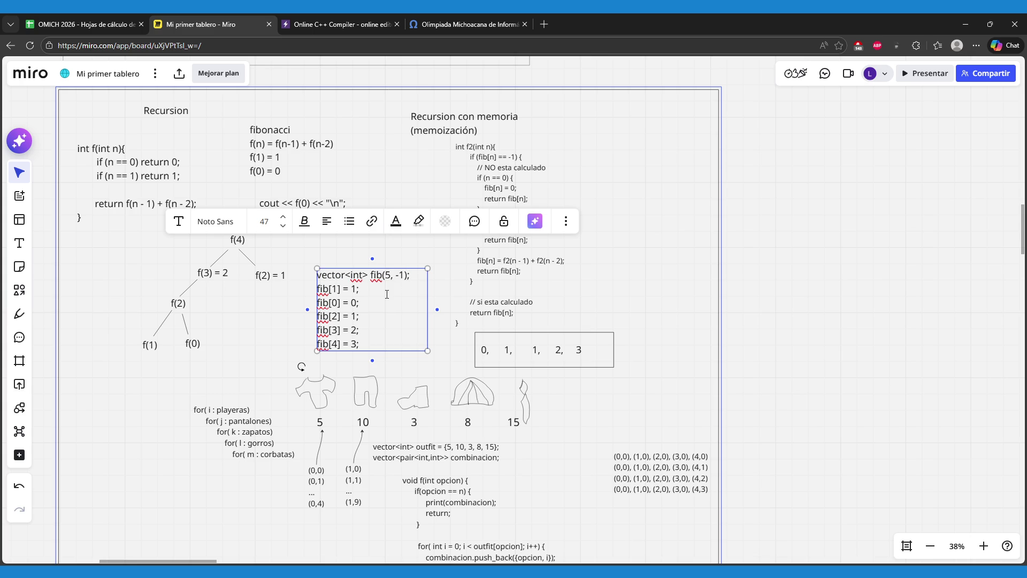
left_click(780, 326)
- Pan the board to the counting-sort notes, then return to omegaUp
left_click_drag(779, 325, 540, 438)
scroll(541, 438, "up", 5)
scroll(540, 438, "right", 5)
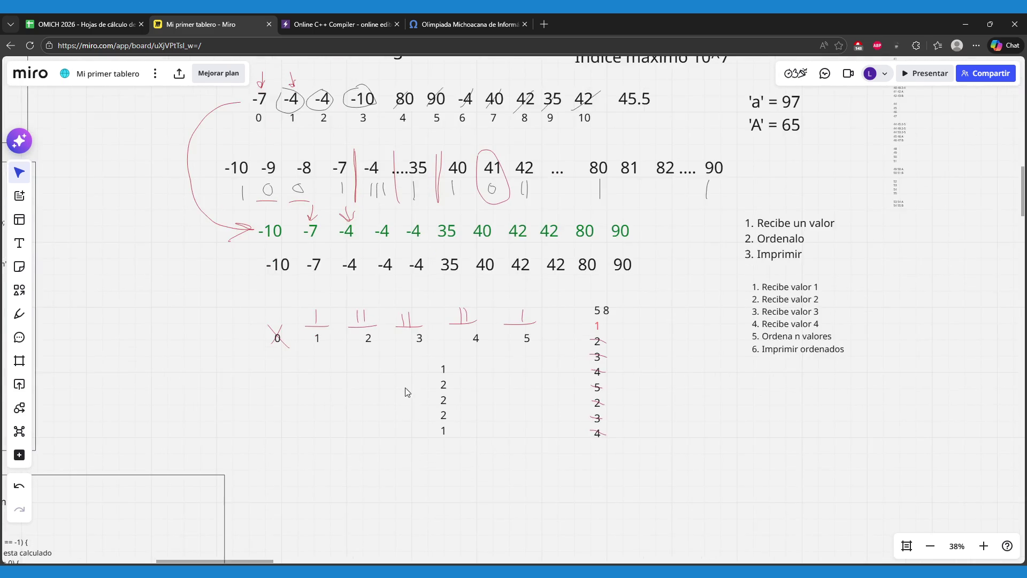
left_click(408, 22)
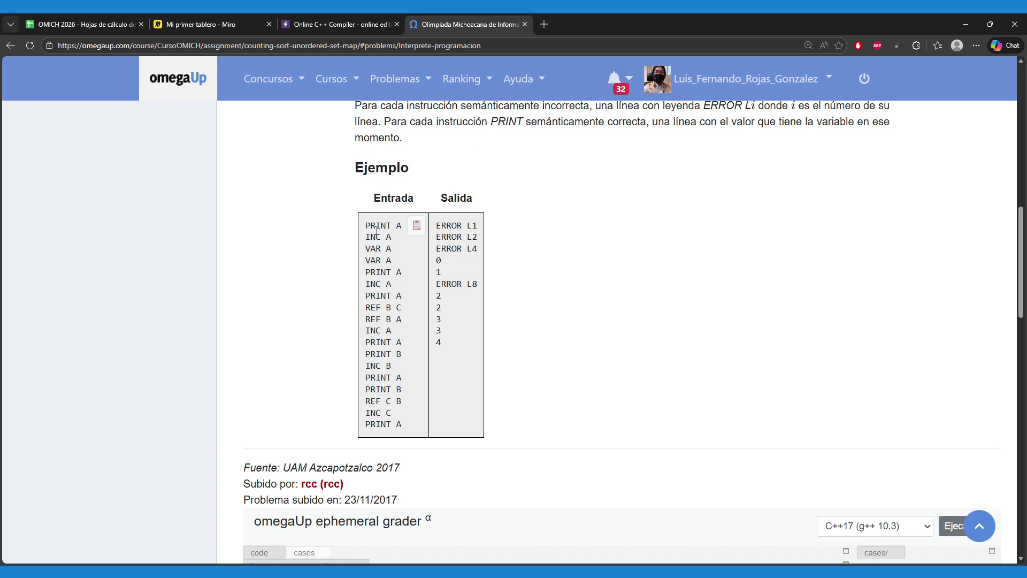
- Highlight the example input lines, from PRINT A down through INC B
left_click_drag(368, 226, 399, 226)
left_click_drag(377, 235, 405, 263)
left_click(405, 262)
left_click_drag(365, 294, 372, 358)
left_click(364, 307)
left_click_drag(364, 307, 370, 386)
left_click(372, 386)
- Scroll up to the course title, highlighting 'buckets', and open a new tab for cplusplus.com
scroll(498, 362, "up", 15)
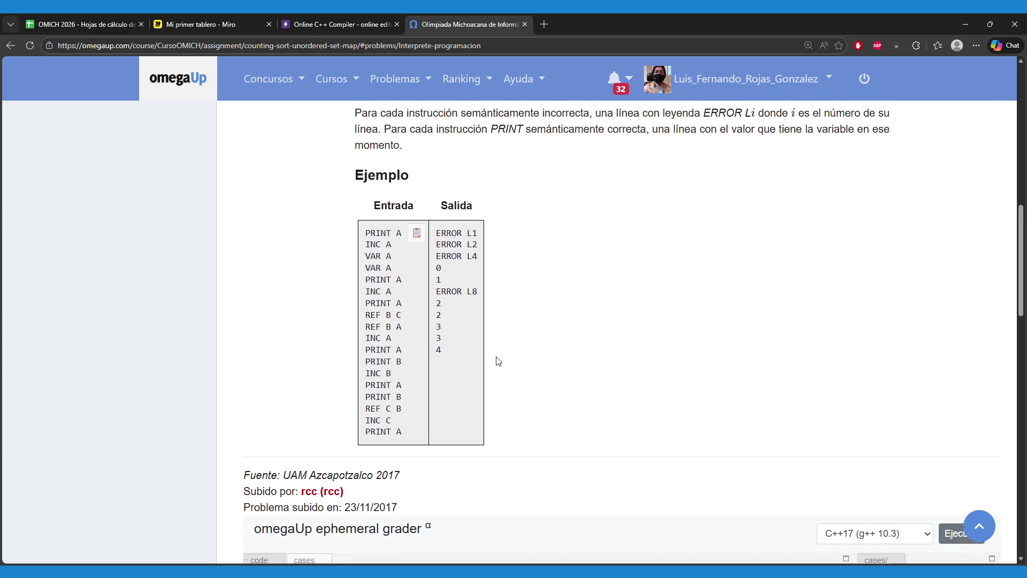
scroll(487, 364, "up", 1)
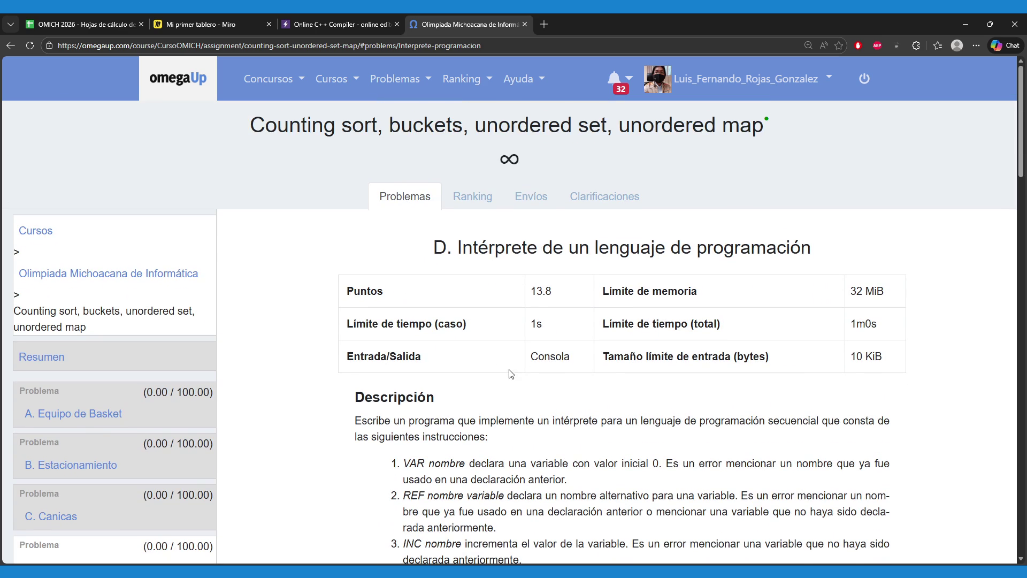
left_click_drag(250, 124, 466, 123)
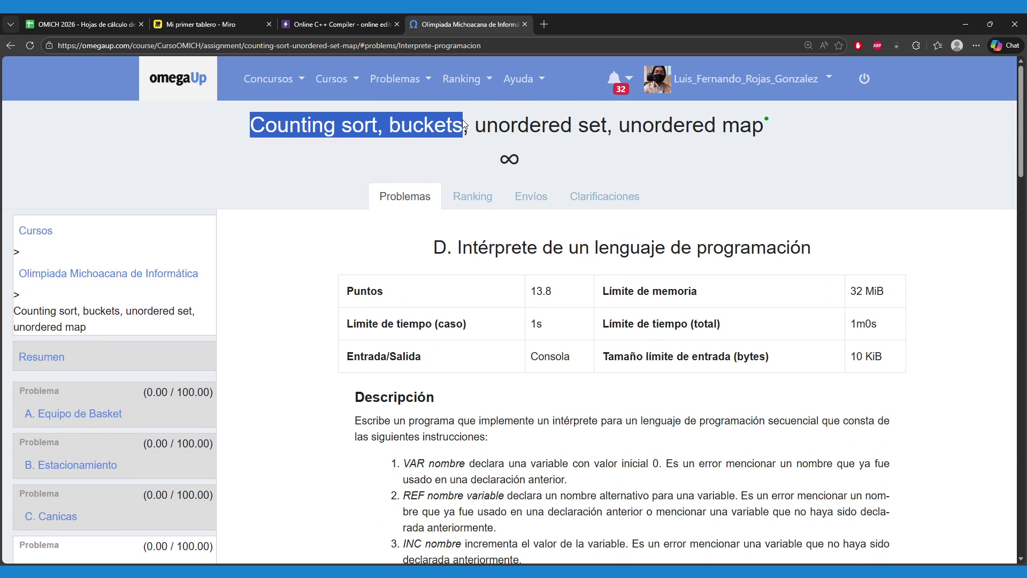
double_click(469, 125)
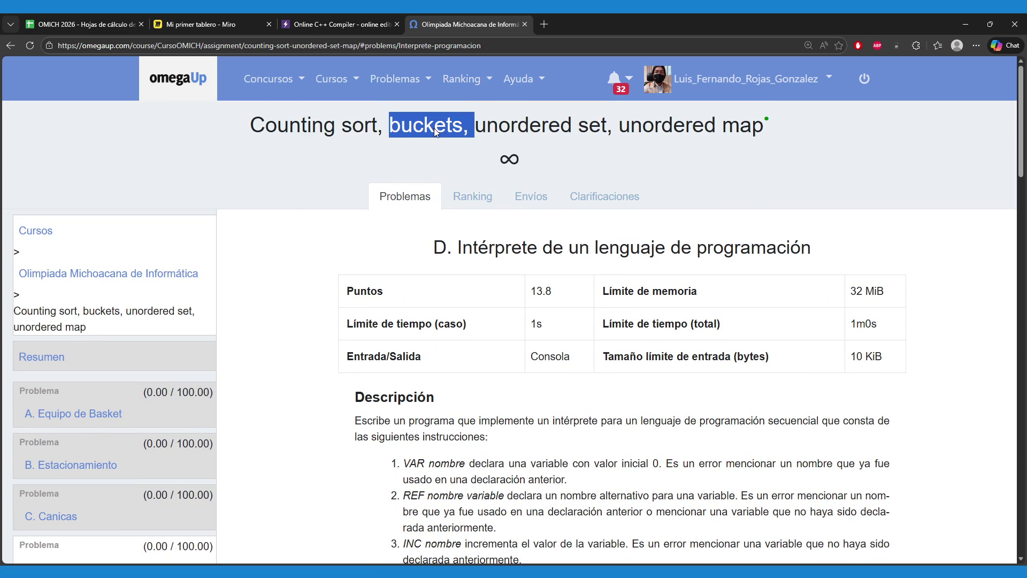
left_click(223, 14)
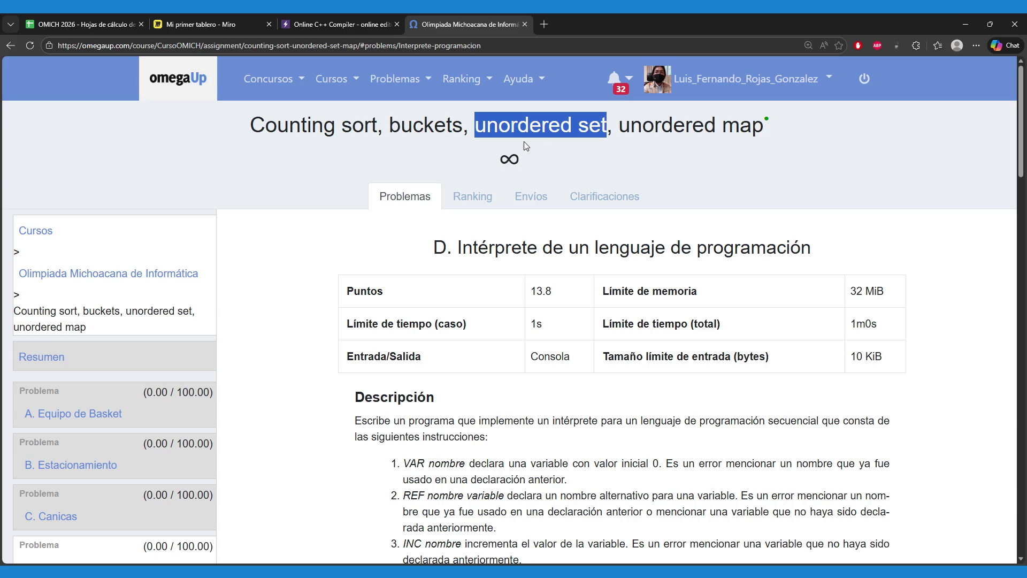
left_click(251, 225)
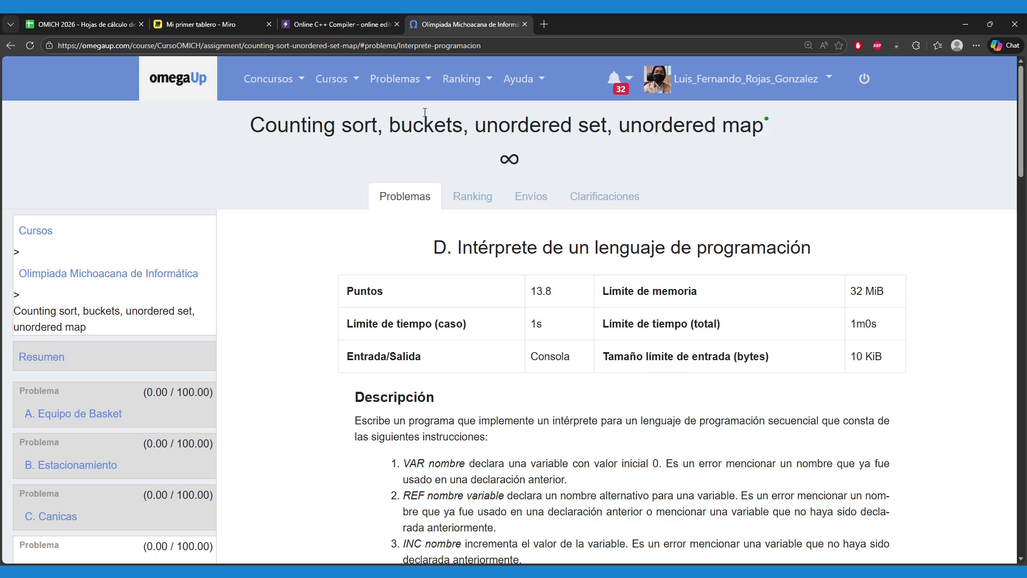
left_click(545, 24)
- Go to cplusplus.com and search the reference for 'set'
type("cpl")
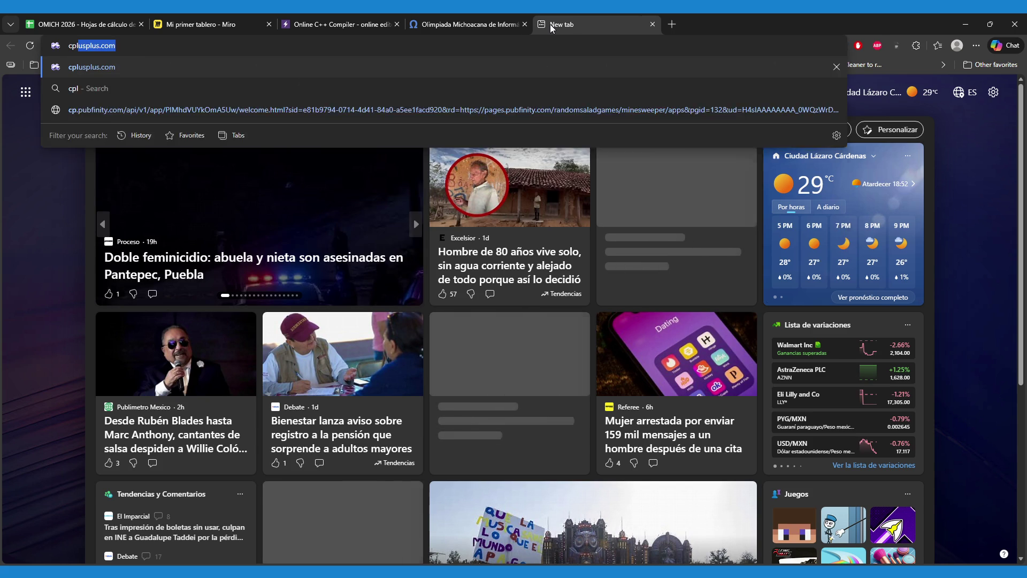
key("Return")
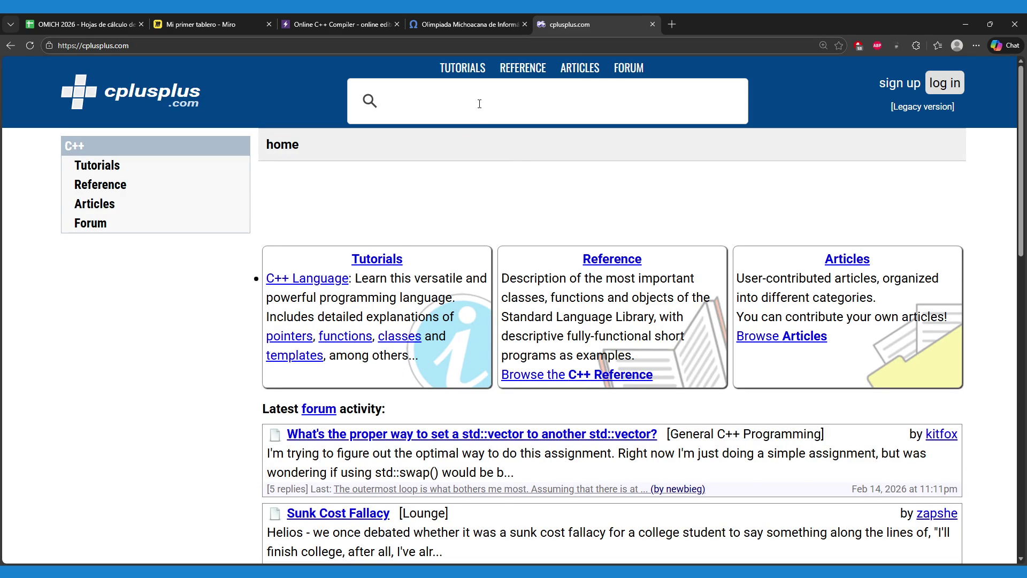
type("set")
key("Return")
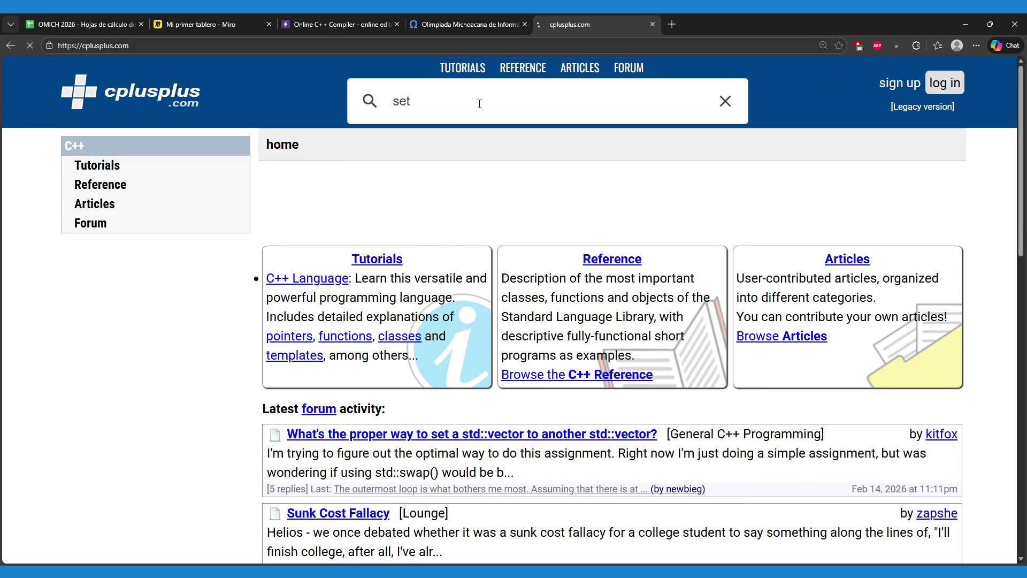
- Open the <unordered_set> reference page and scroll through it
scroll(207, 374, "down", 2)
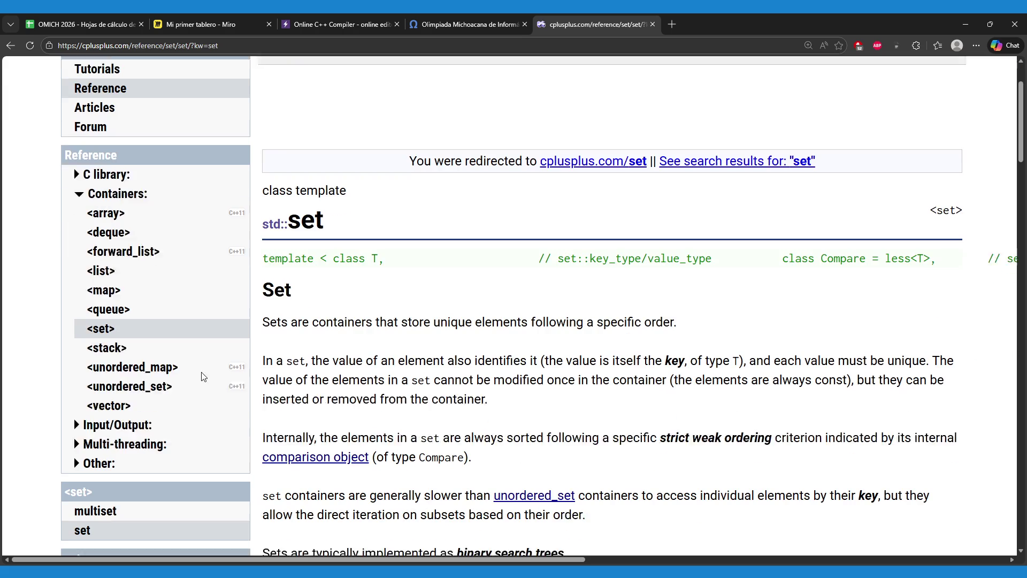
left_click(166, 374)
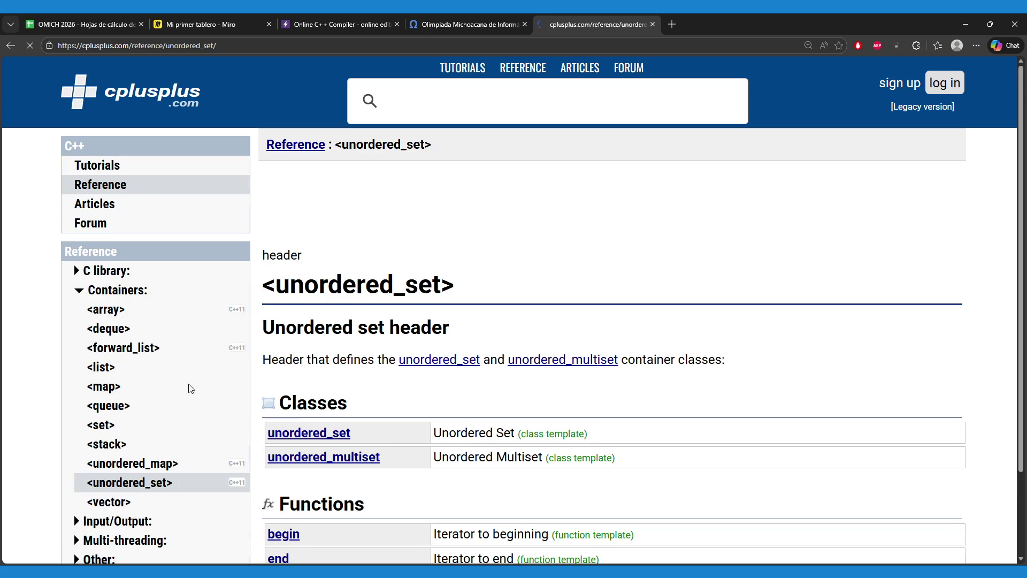
scroll(463, 308, "down", 1)
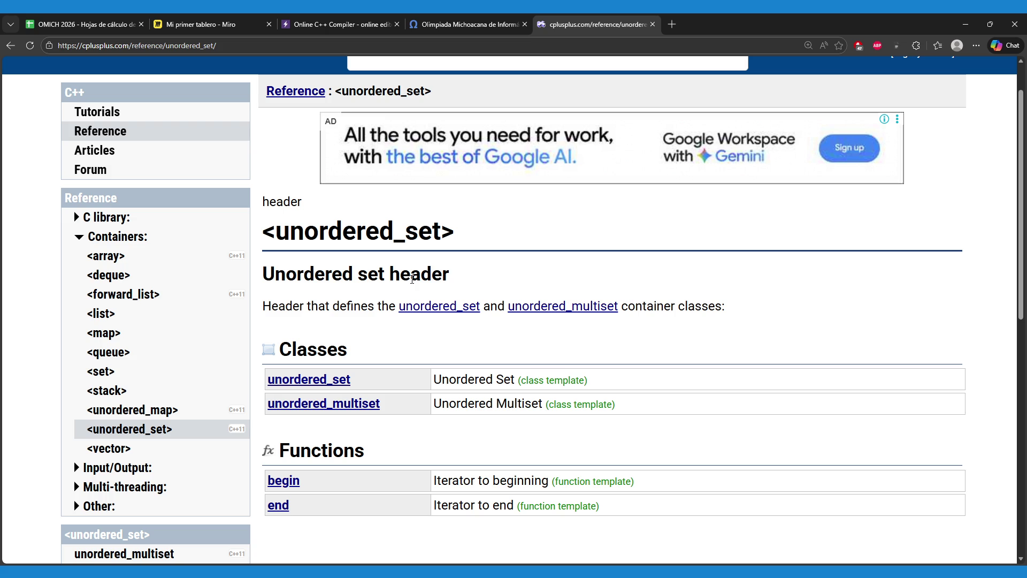
left_click(335, 17)
left_click(231, 18)
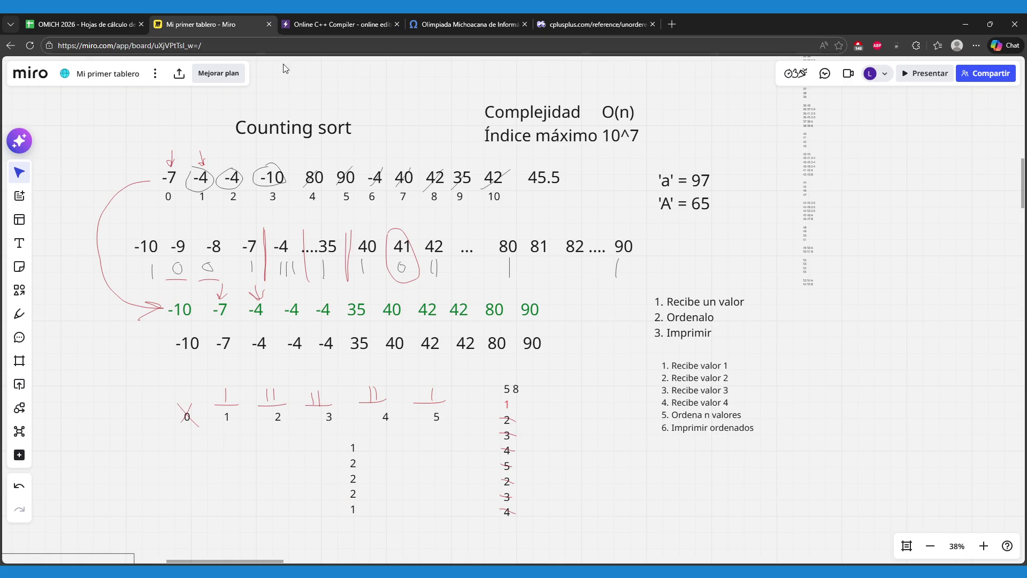
scroll(608, 392, "up", 1)
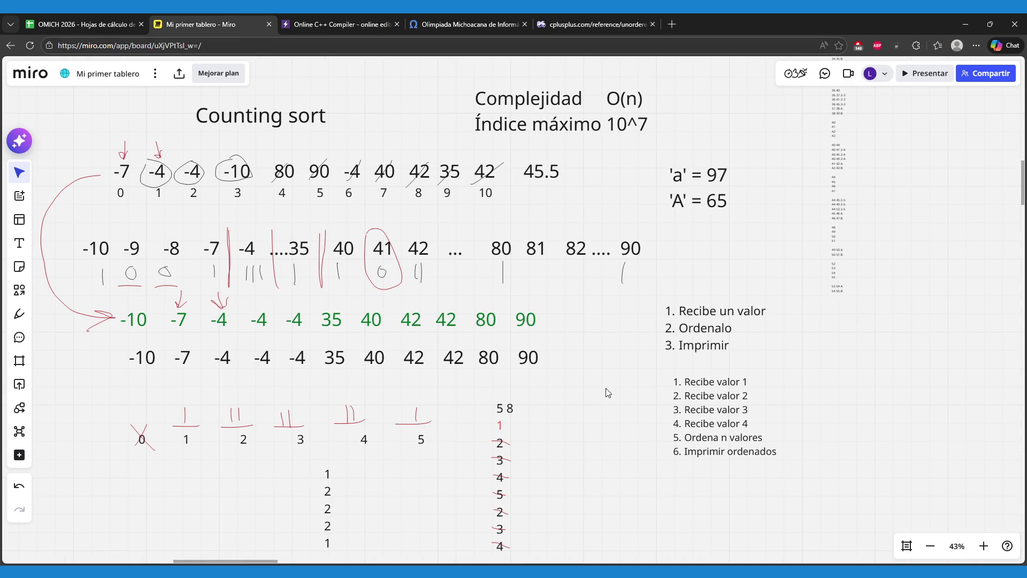
left_click(710, 338)
left_click(724, 320)
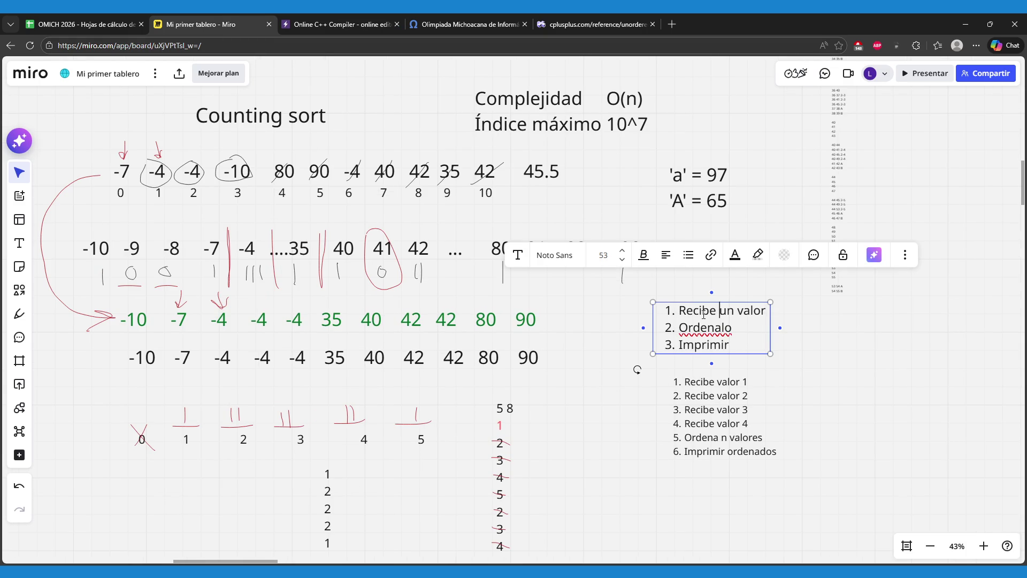
left_click_drag(701, 327, 744, 323)
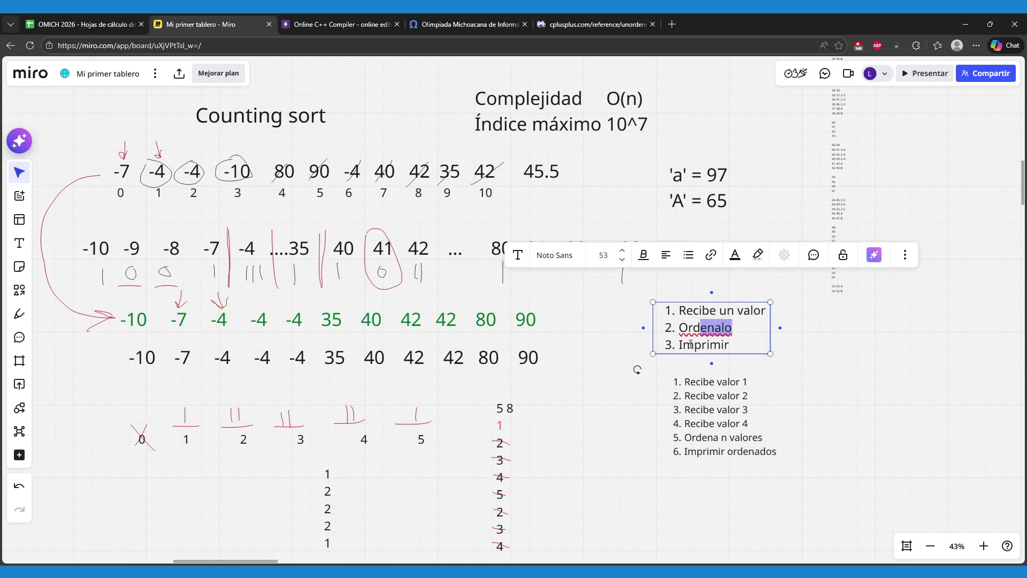
left_click_drag(693, 343, 716, 341)
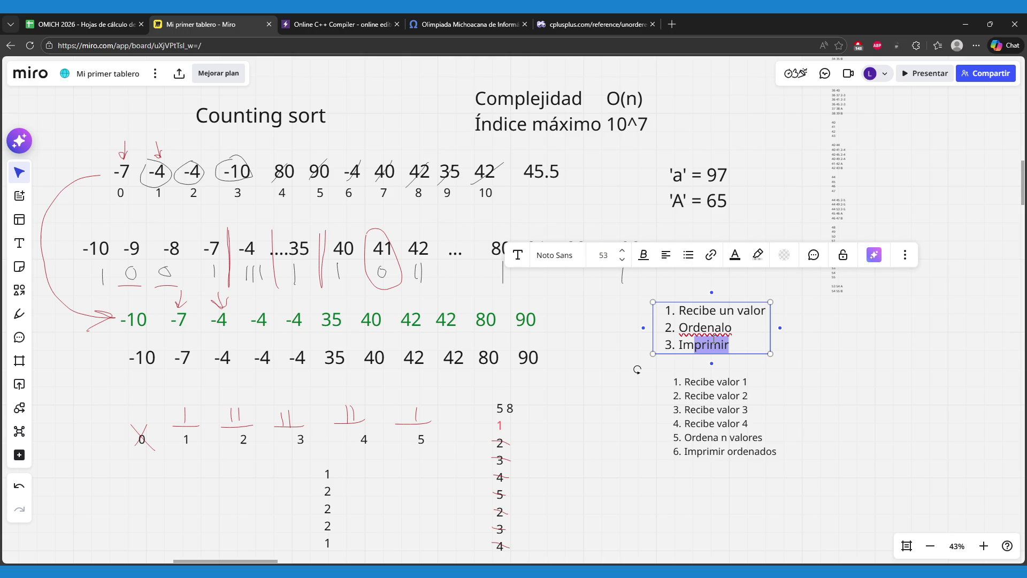
left_click(607, 372)
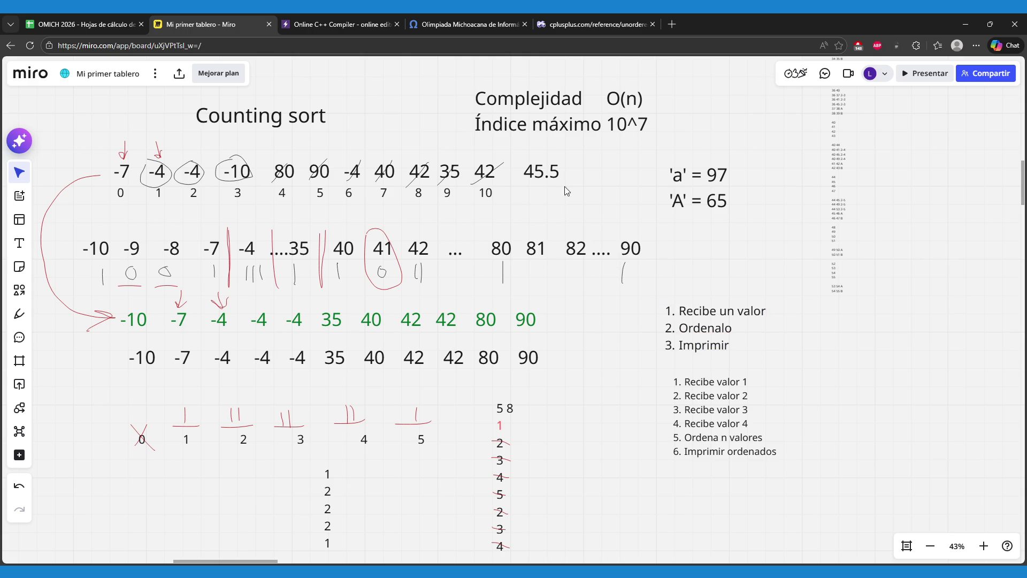
left_click(560, 19)
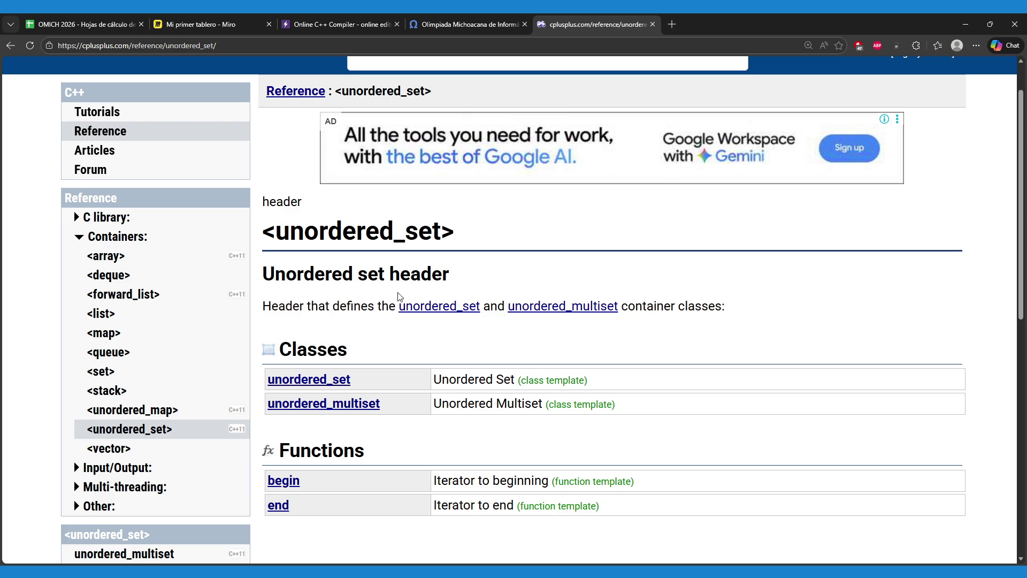
- Glance at the OMICH 2026 spreadsheet, then return to the unordered_set reference
scroll(398, 369, "down", 1)
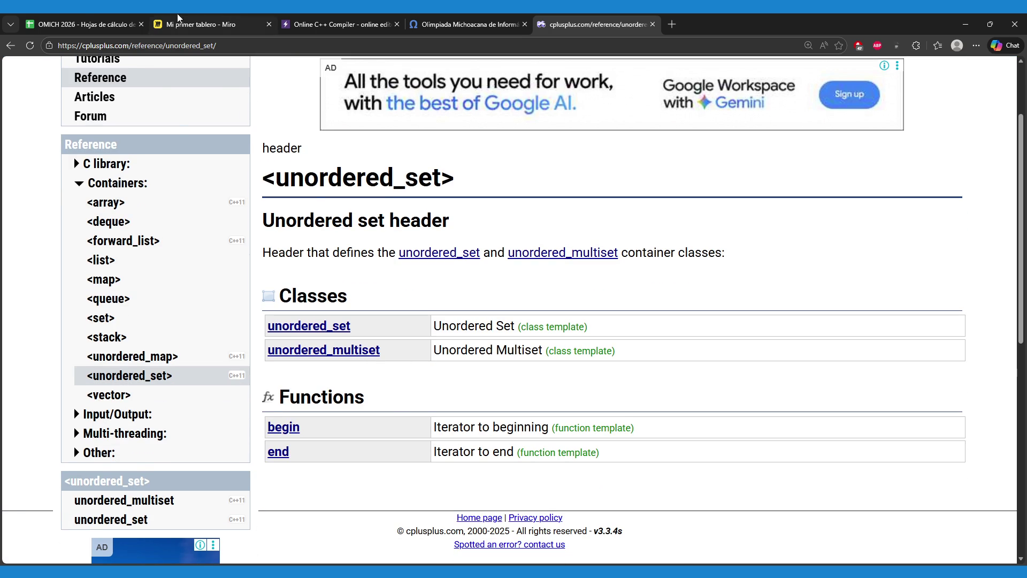
left_click(84, 17)
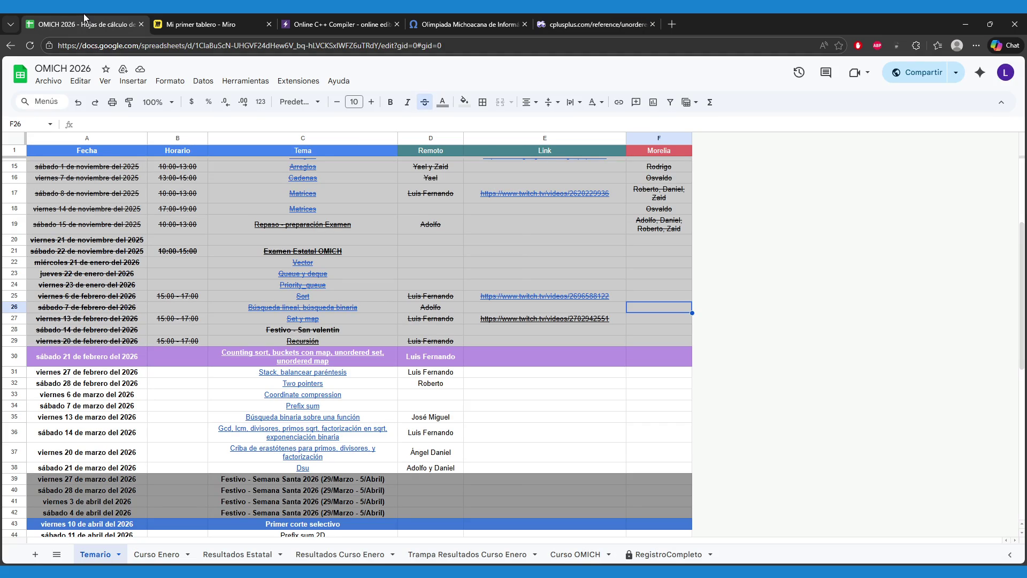
left_click(592, 16)
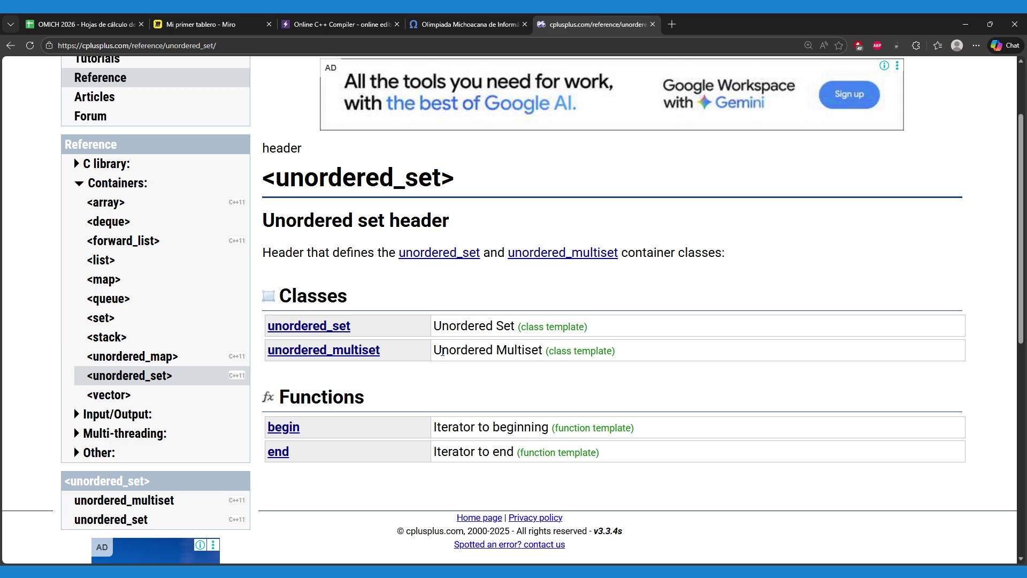
scroll(400, 343, "down", 2)
scroll(401, 344, "up", 2)
scroll(383, 370, "up", 1)
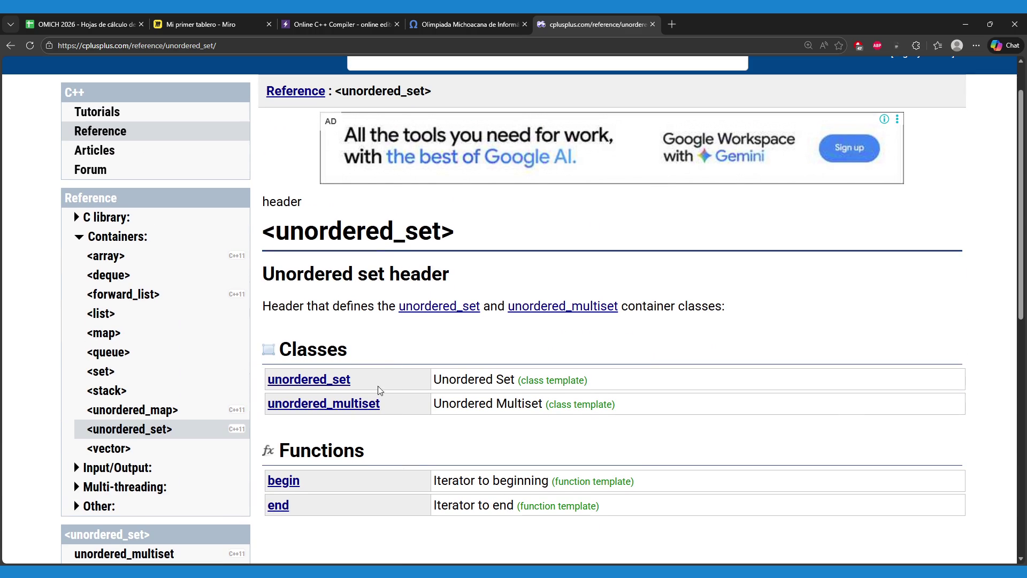
- Open the unordered_multiset reference in a new tab and read through it
middle_click(363, 403)
key("ctrl+Tab")
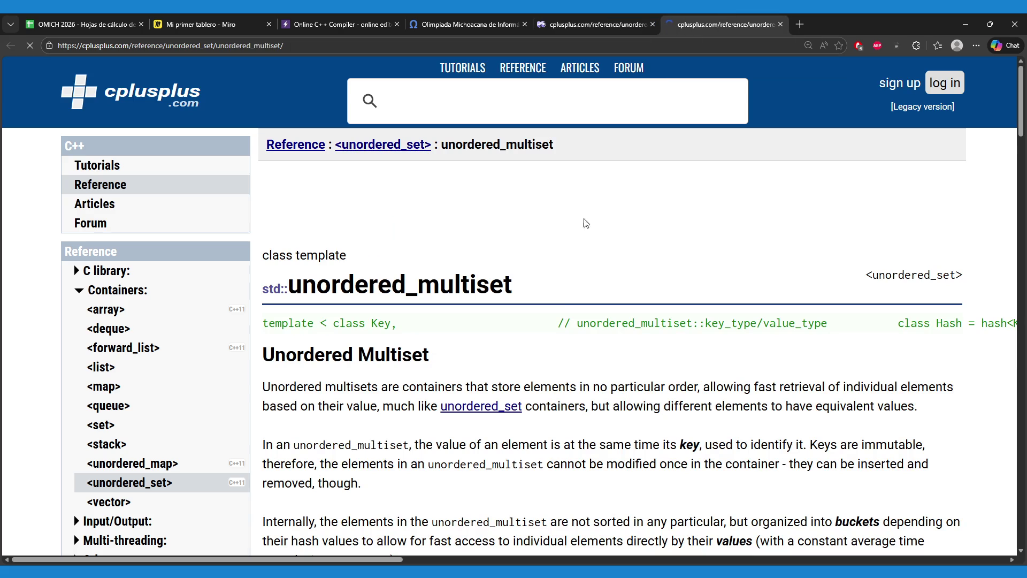
scroll(555, 327, "down", 1)
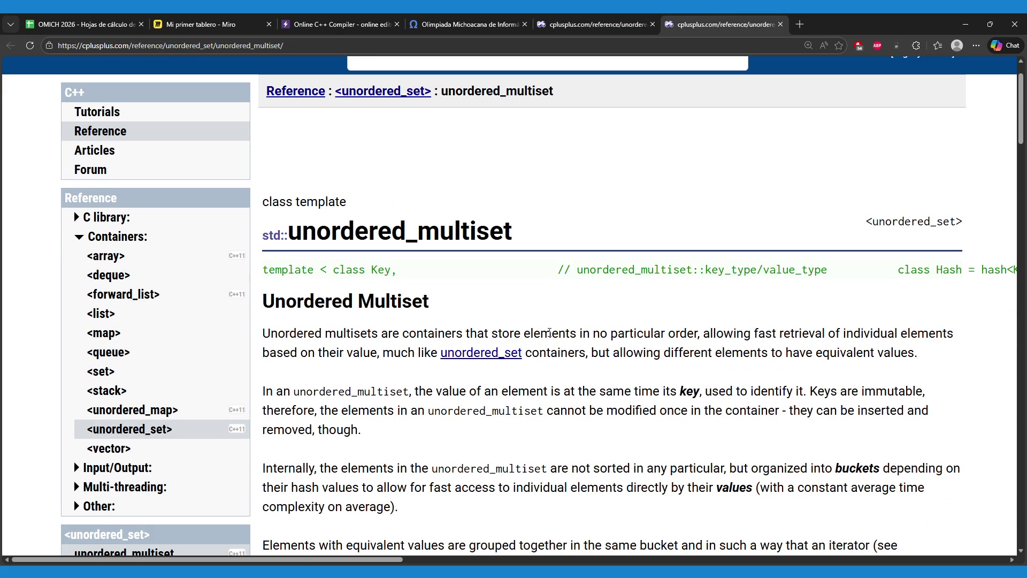
scroll(549, 333, "down", 2)
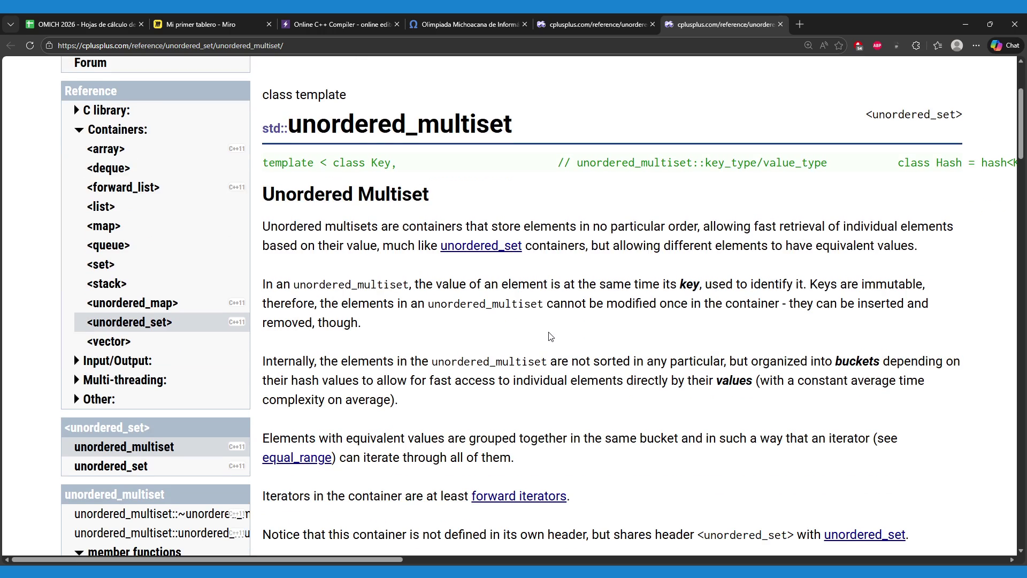
scroll(548, 334, "down", 8)
scroll(548, 335, "down", 1)
scroll(547, 336, "down", 4)
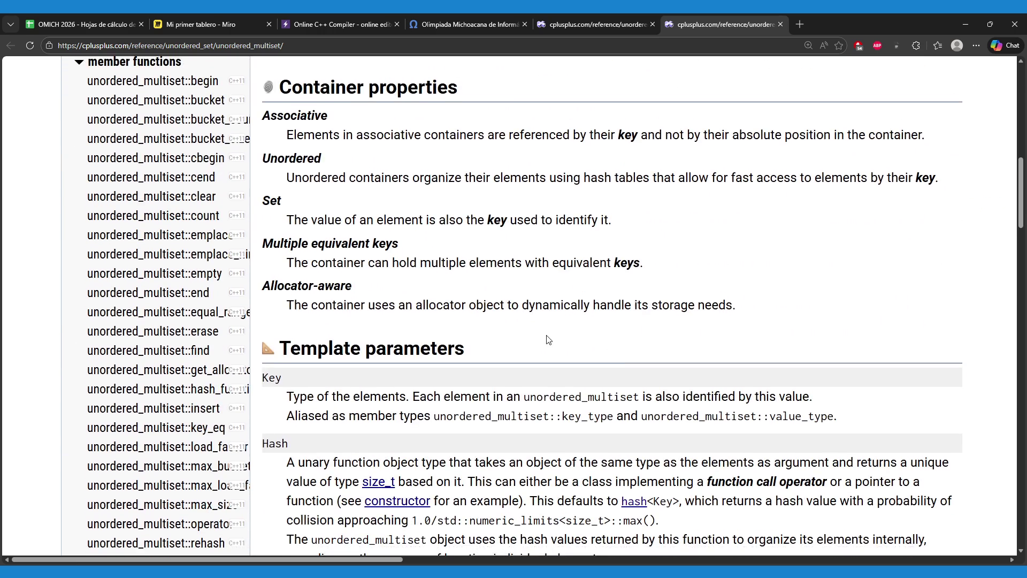
scroll(547, 338, "down", 5)
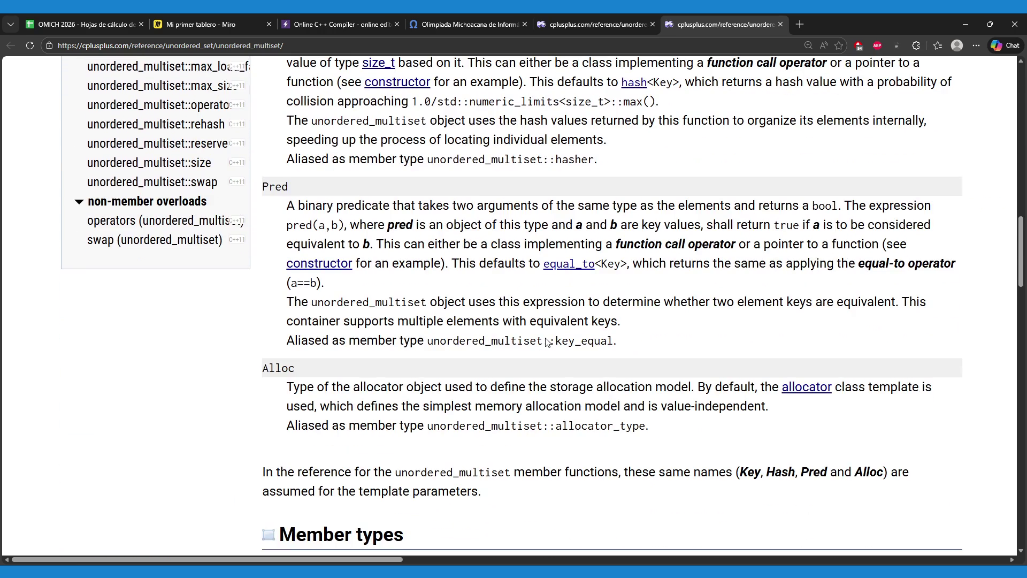
scroll(544, 315, "up", 15)
scroll(544, 309, "up", 5)
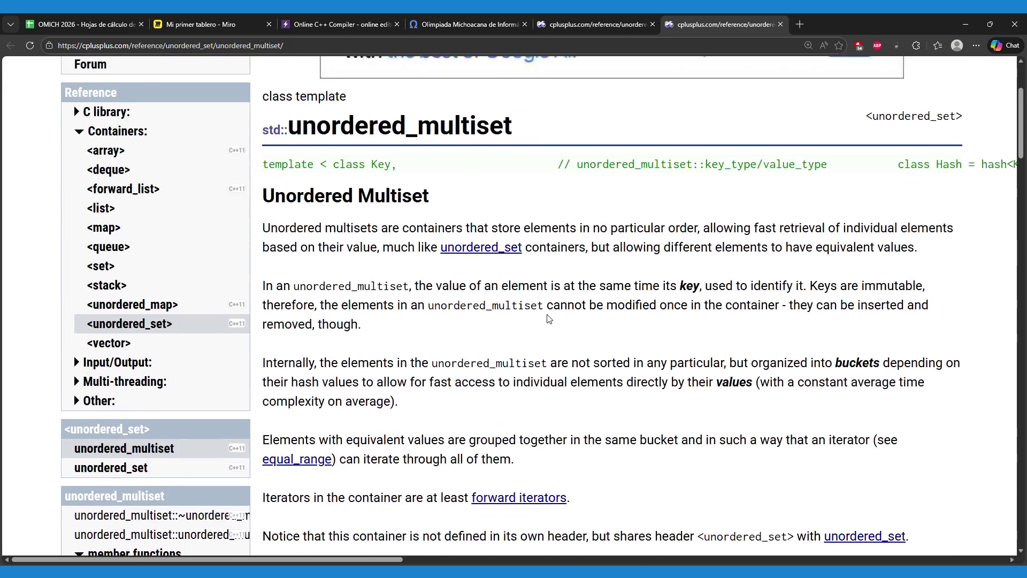
scroll(535, 307, "down", 2)
- Open the std::set reference in a new tab placed beside the Olimpiada page
left_click(656, 15)
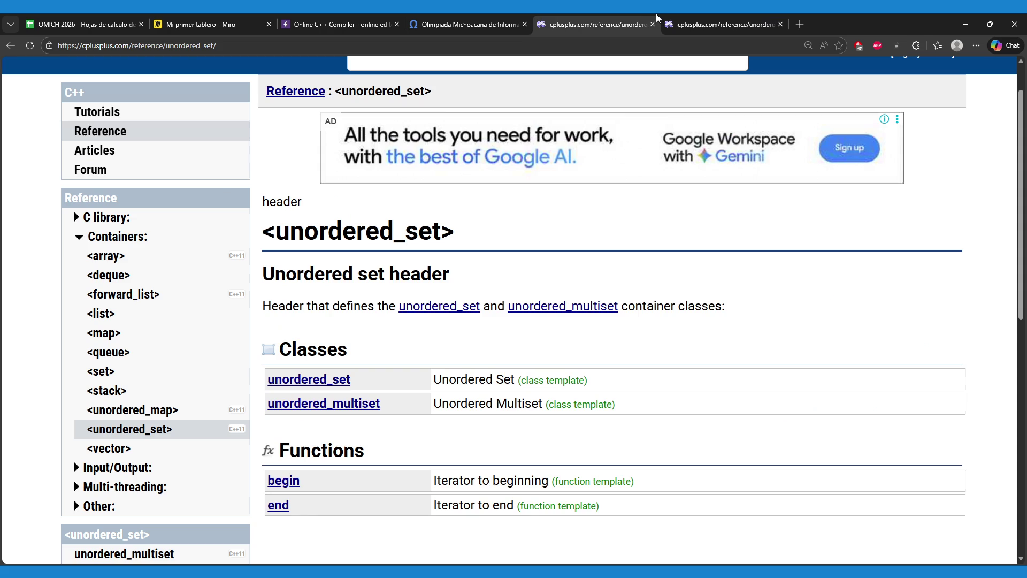
middle_click(10, 45)
left_click(828, 15)
left_click_drag(827, 15, 620, 17)
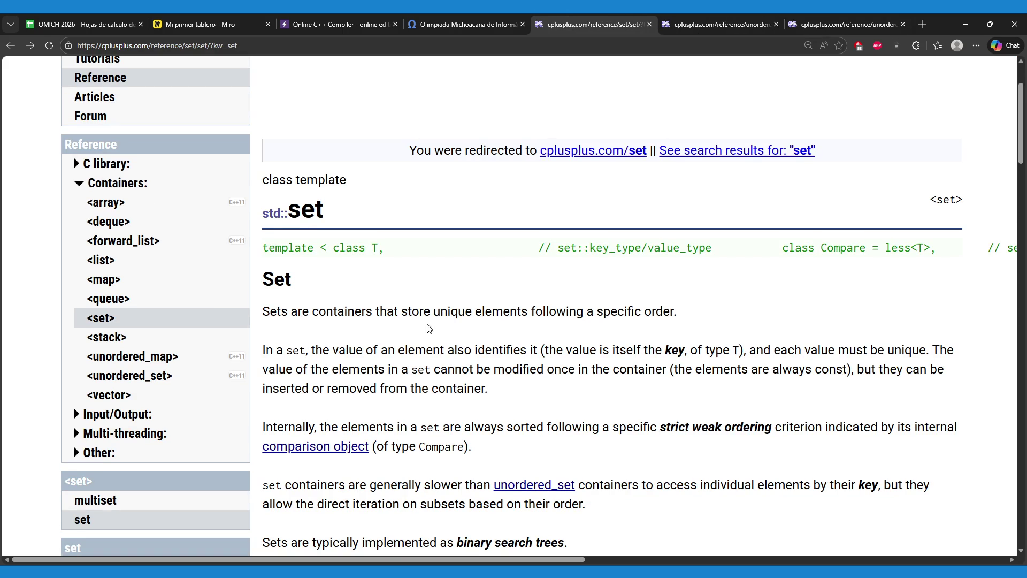
scroll(439, 335, "down", 4)
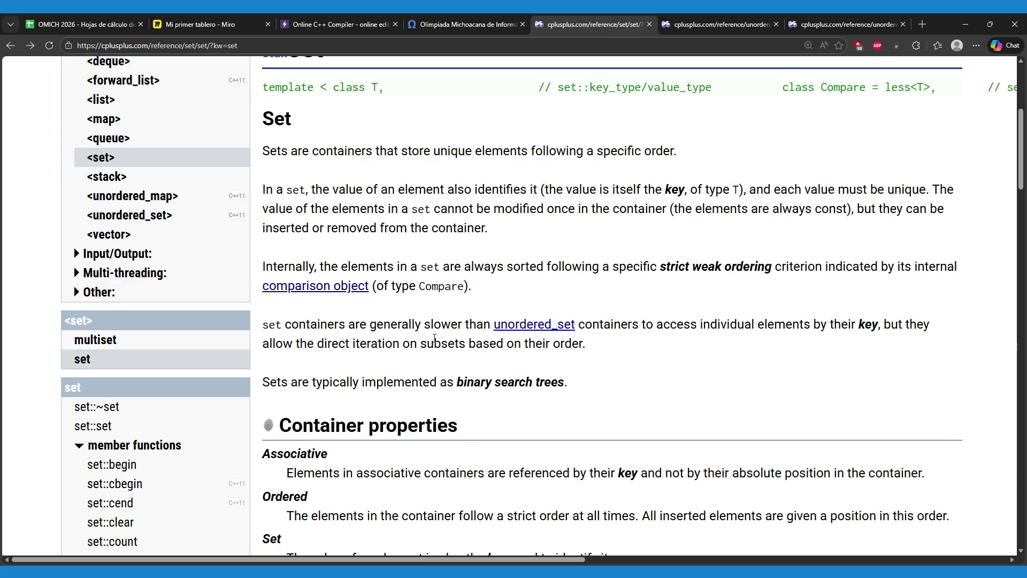
scroll(428, 340, "down", 1)
scroll(426, 342, "down", 2)
scroll(86, 150, "up", 1)
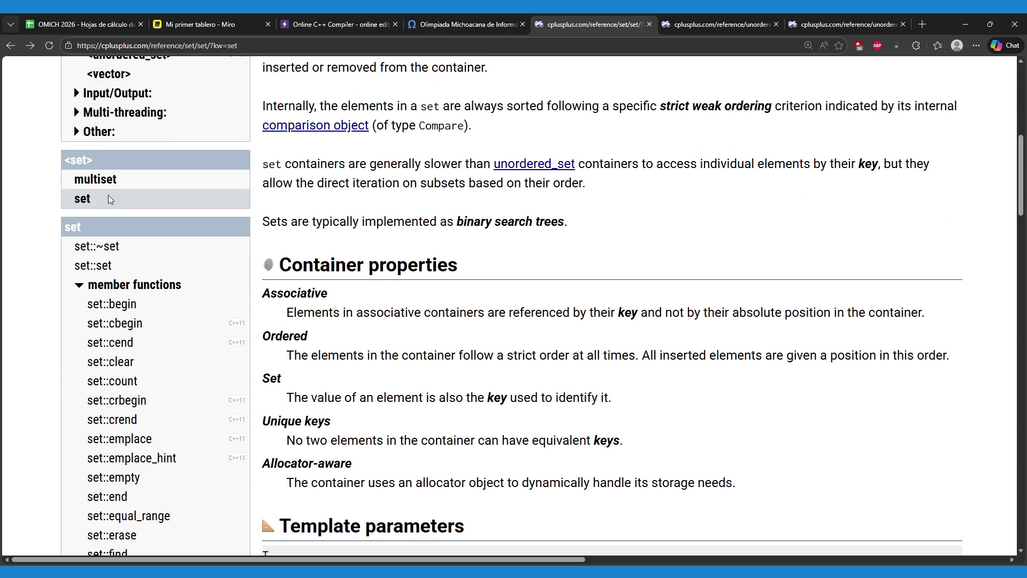
- Open and read the std::multiset reference page
left_click(105, 180)
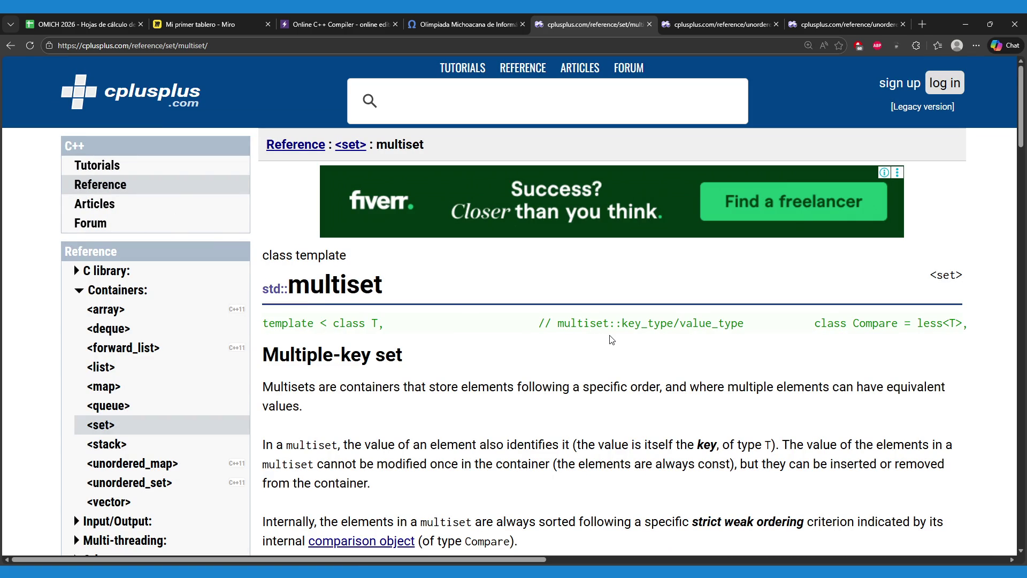
scroll(610, 343, "down", 3)
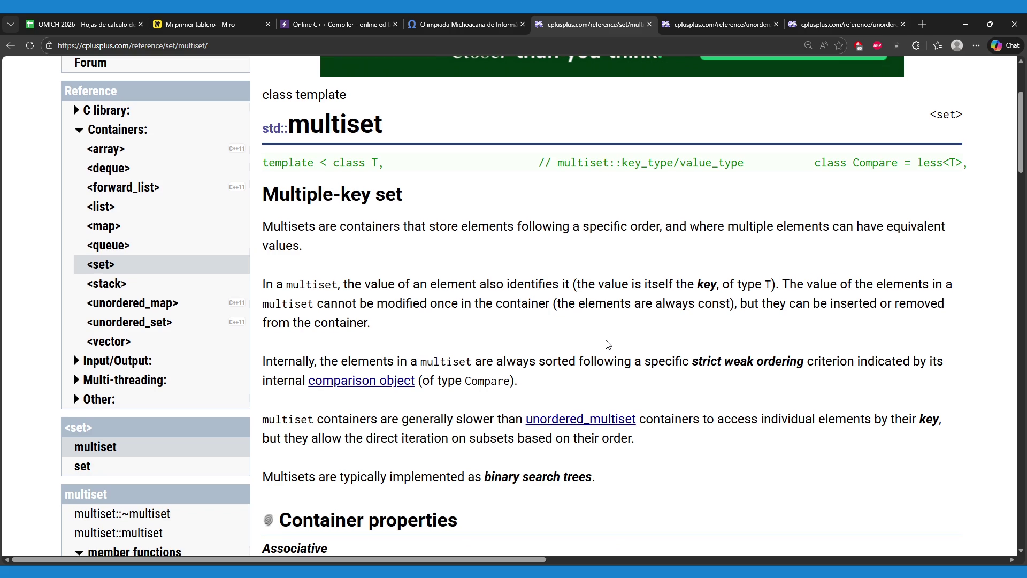
scroll(608, 344, "down", 4)
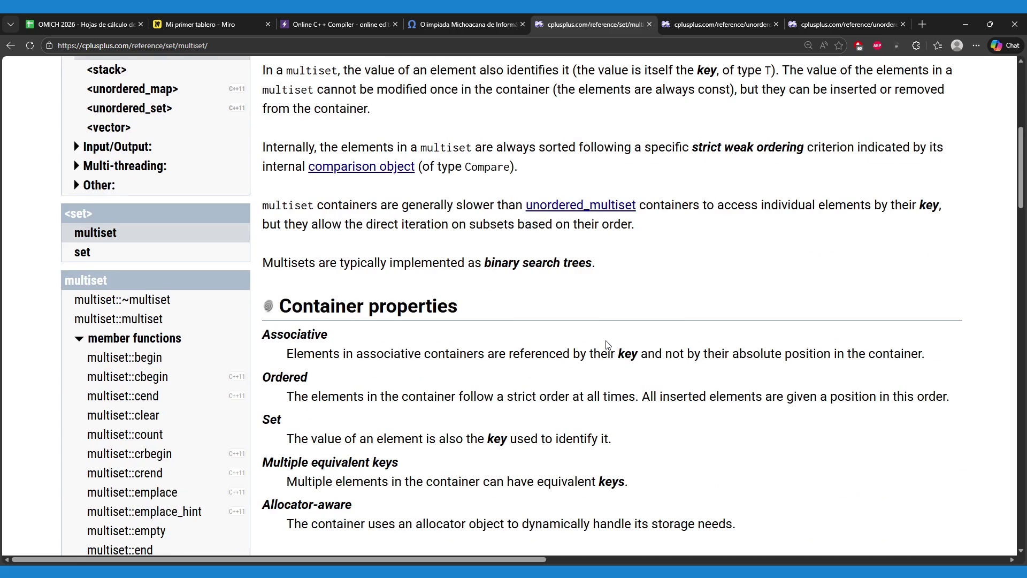
scroll(608, 344, "up", 6)
scroll(608, 344, "down", 1)
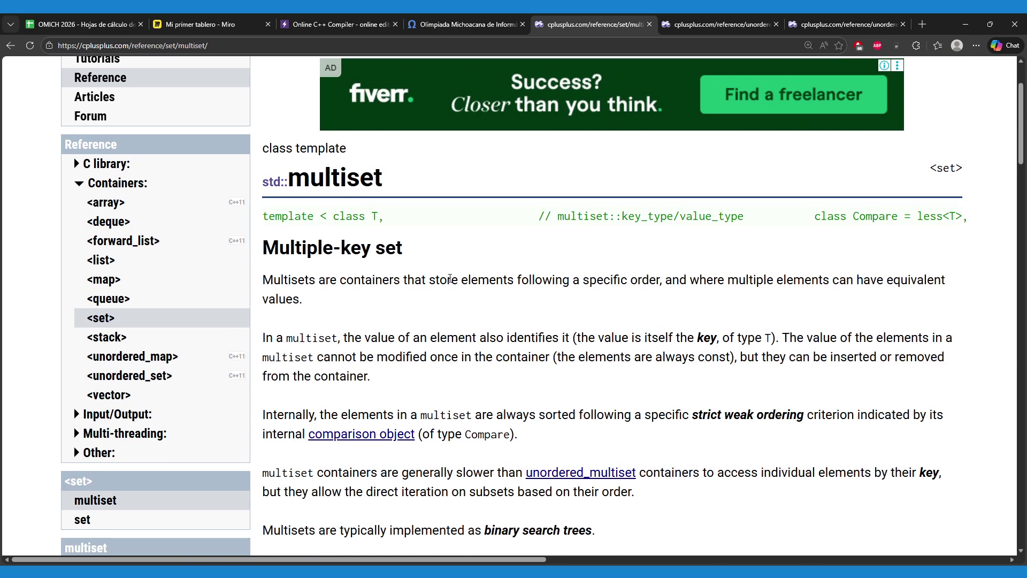
left_click(284, 18)
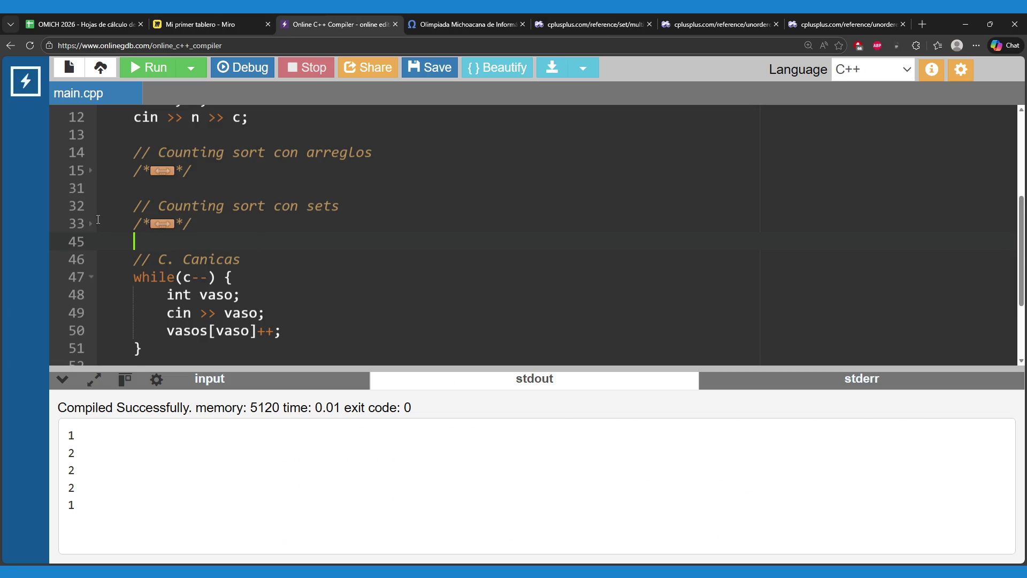
- Unfold the 'Counting sort con sets' code and highlight its insertion loop (lines 34–39) and printing loop (41–43)
left_click_drag(307, 206, 338, 210)
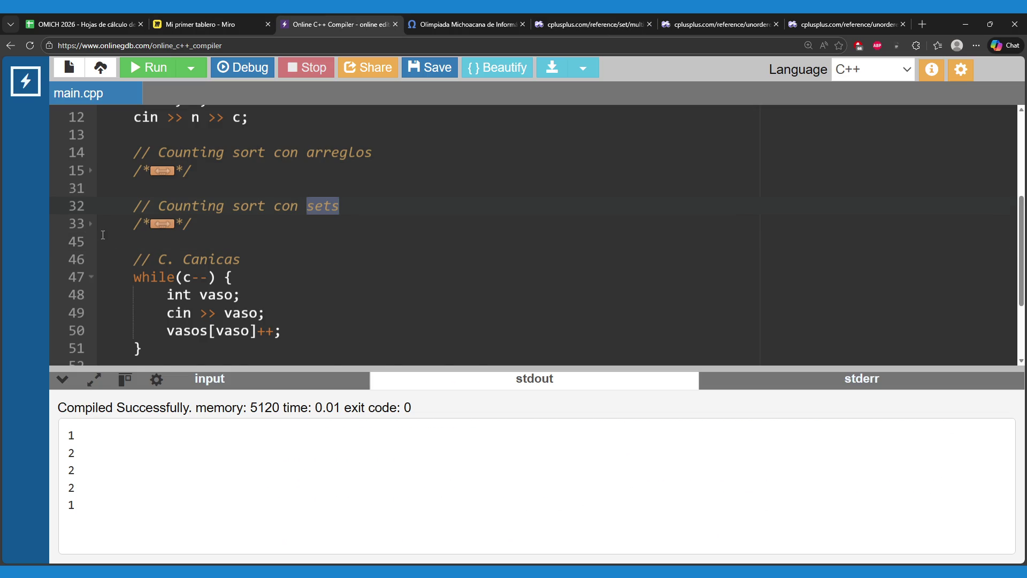
left_click(91, 223)
scroll(291, 257, "down", 3)
scroll(267, 259, "up", 1)
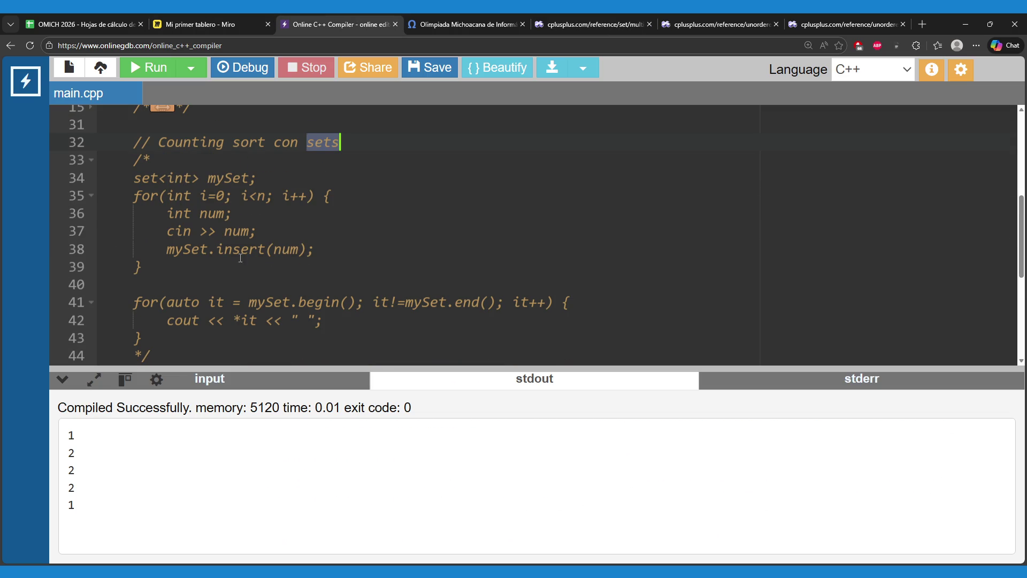
mouse_move(116, 179)
left_mouse_down()
mouse_move(229, 245)
mouse_move(204, 267)
left_mouse_up()
mouse_move(135, 303)
left_mouse_down()
mouse_move(225, 341)
mouse_move(260, 342)
left_mouse_up()
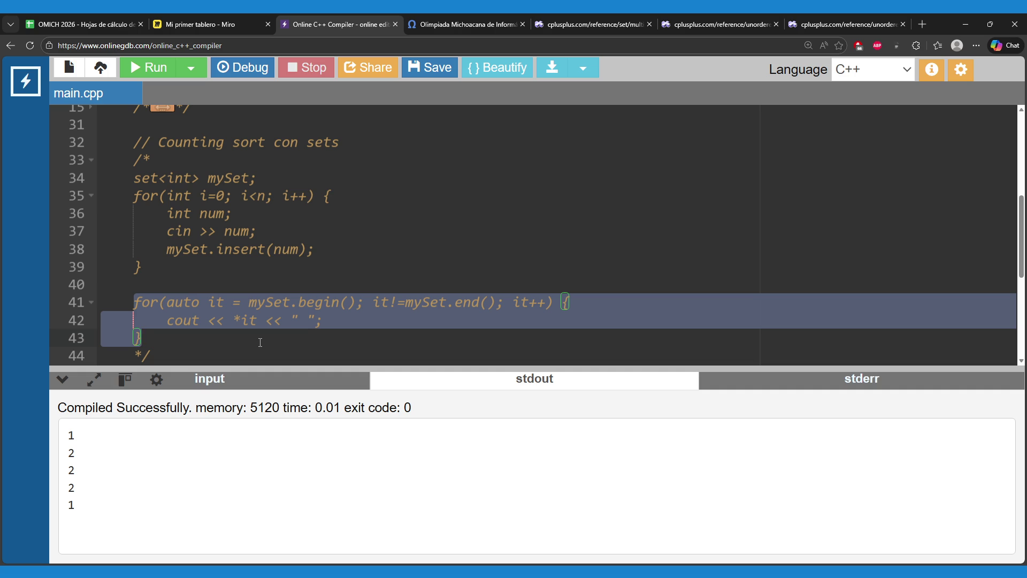
- Look over the std::multiset reference page on cplusplus.com, highlighting the multiset heading
left_click(565, 24)
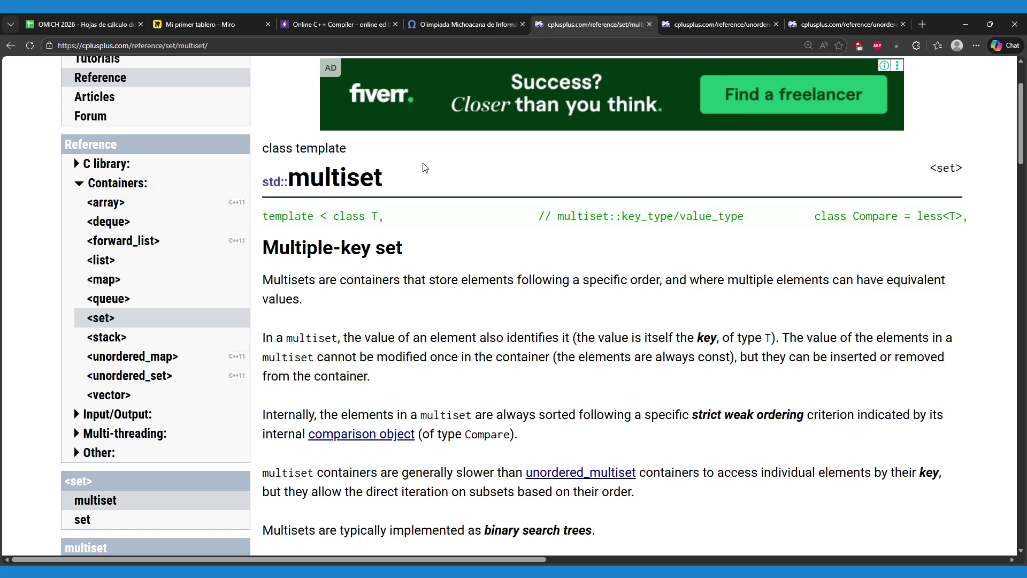
double_click(336, 176)
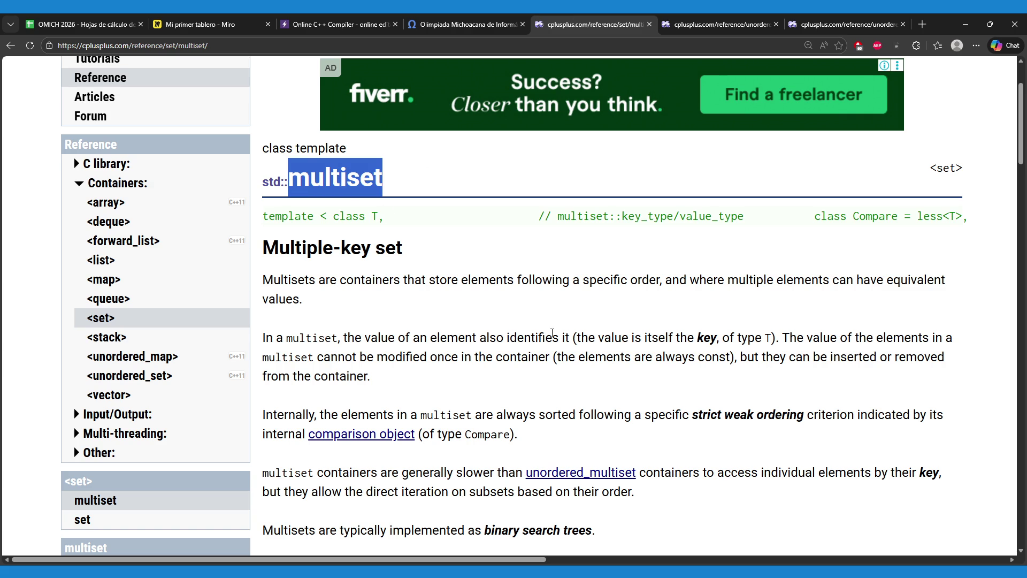
left_click(548, 296)
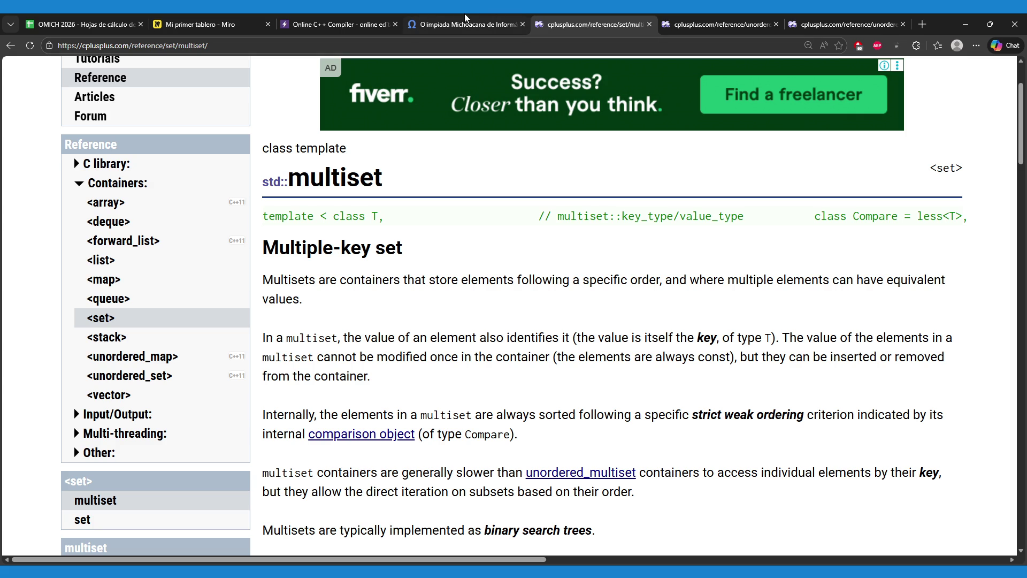
left_click(305, 16)
- Inspect the green sorted number row on the Miro board, marking its numbers from -10 through 42 and 80
left_click(234, 16)
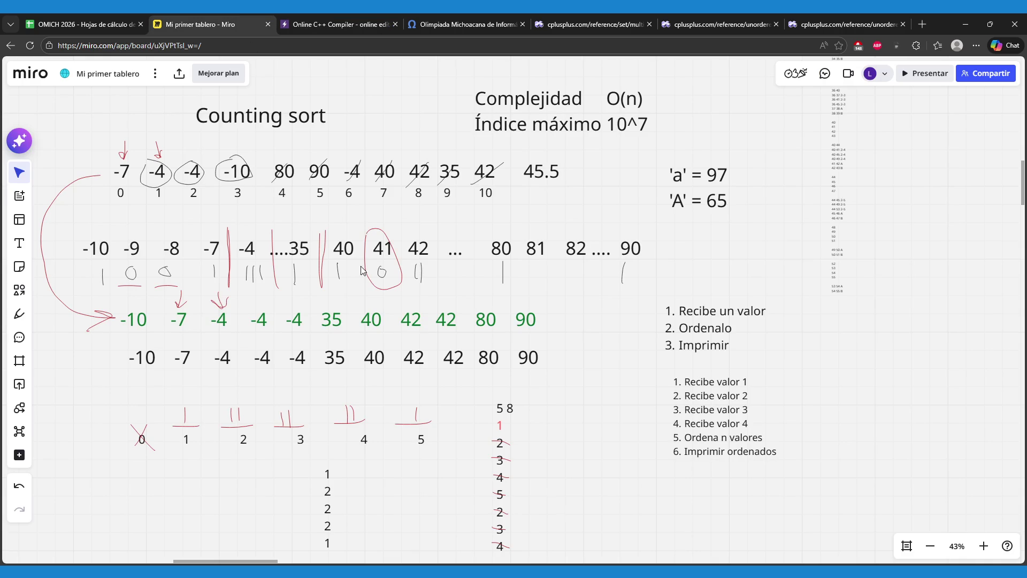
left_click(375, 320)
left_click(189, 361)
left_click(138, 320)
left_click(138, 320)
left_click(130, 320)
mouse_move(130, 320)
left_mouse_down()
mouse_move(295, 309)
mouse_move(535, 317)
mouse_move(498, 316)
left_mouse_up()
left_click(465, 319)
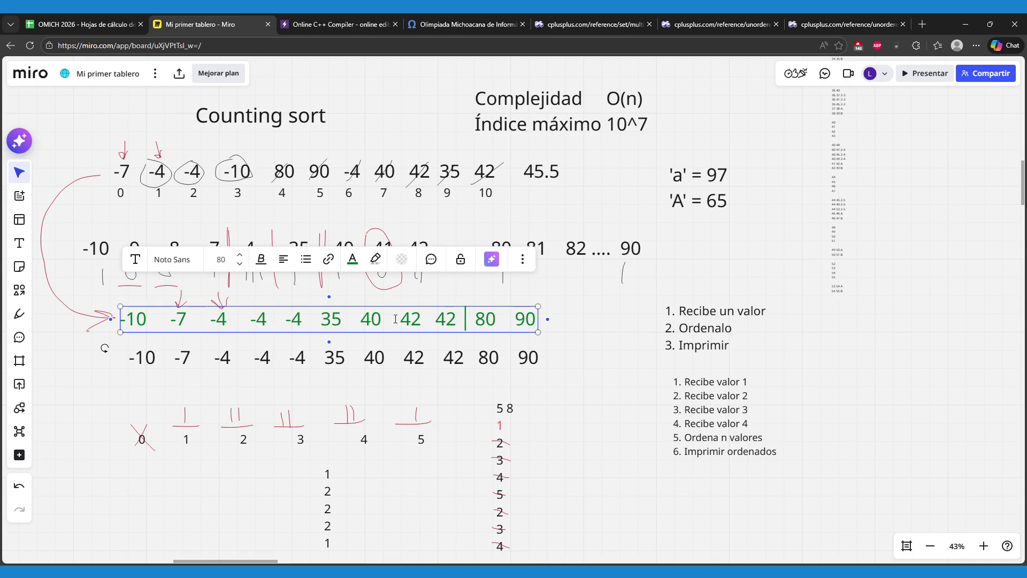
left_click(574, 297)
left_click(322, 16)
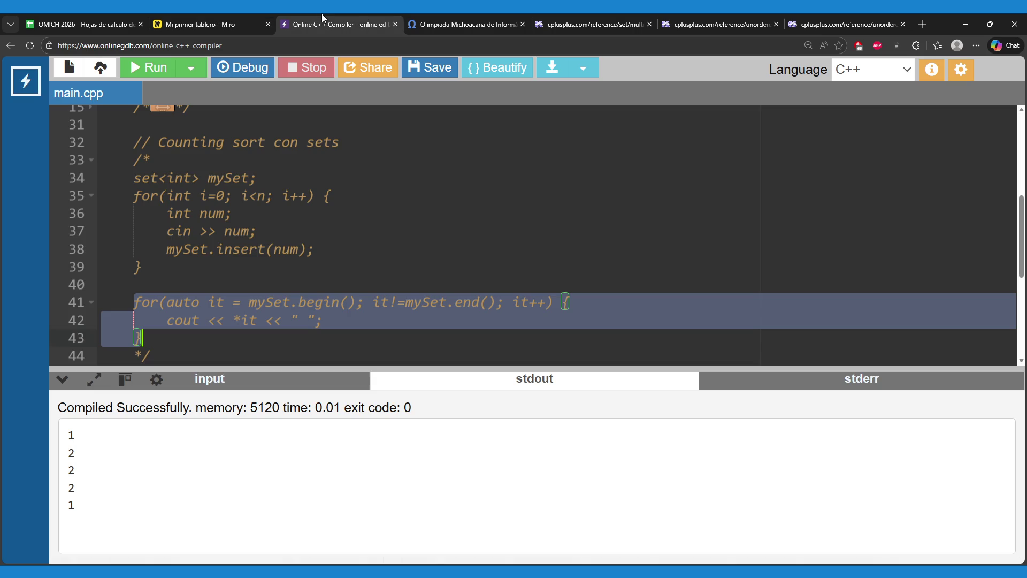
- Comment out the Canicas code by wrapping it in /* and */
left_click(241, 381)
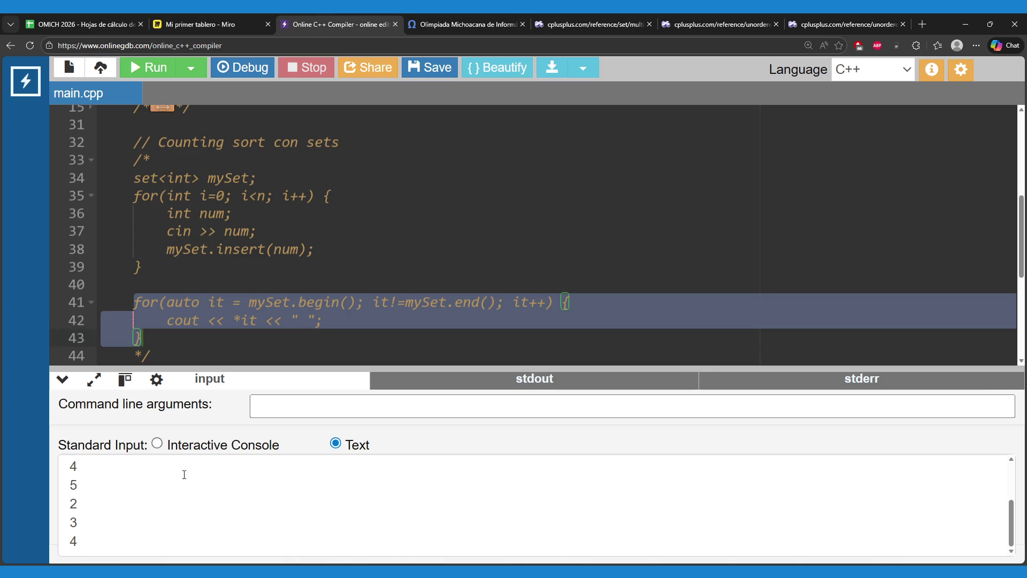
scroll(286, 303, "down", 2)
scroll(235, 305, "down", 1)
left_click(257, 247)
left_click(278, 230)
scroll(288, 232, "down", 1)
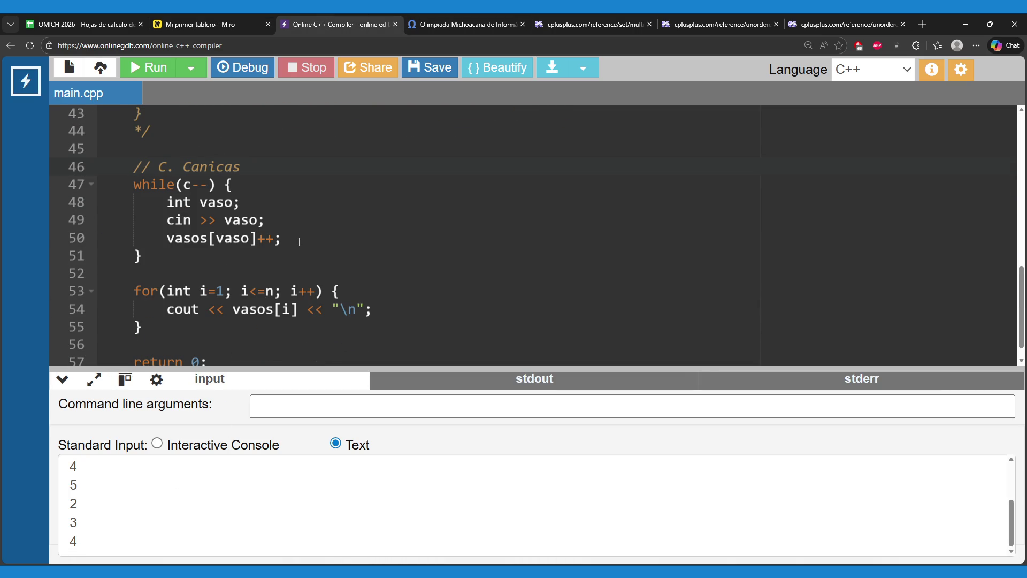
key("Return")
type("/*")
key("Down")
key("Down")
key("Down")
key("Down")
key("Down")
key("Down")
key("Return")
type("*/")
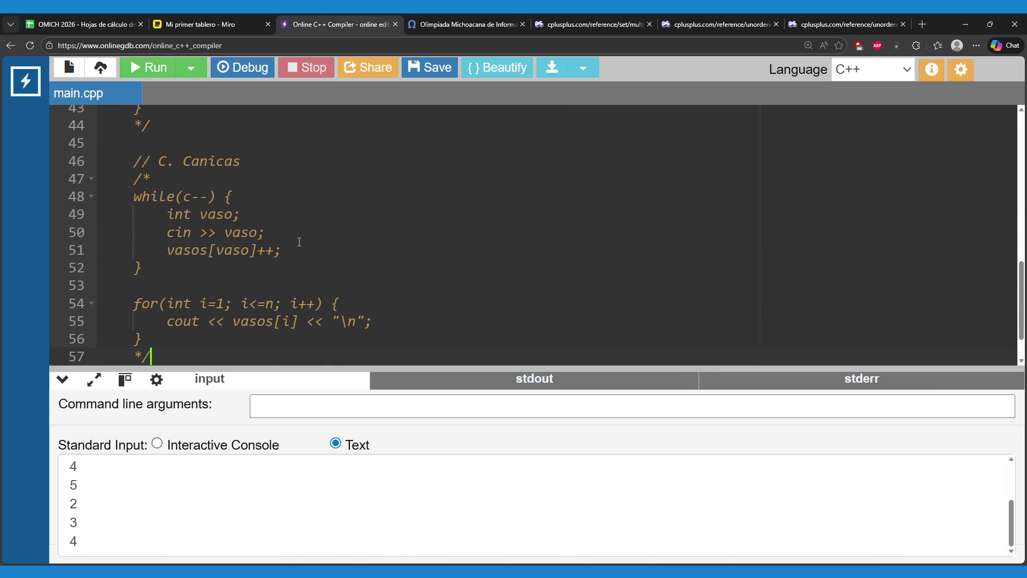
- Move the lines declaring and reading n and c from main into the commented Canicas block
scroll(246, 209, "up", 2)
scroll(245, 207, "up", 3)
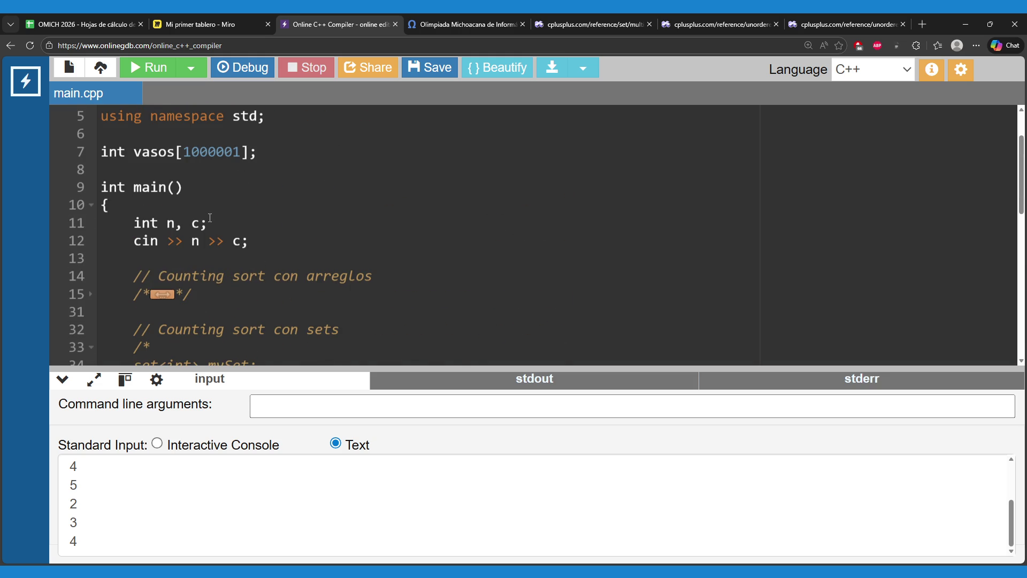
scroll(195, 241, "down", 1)
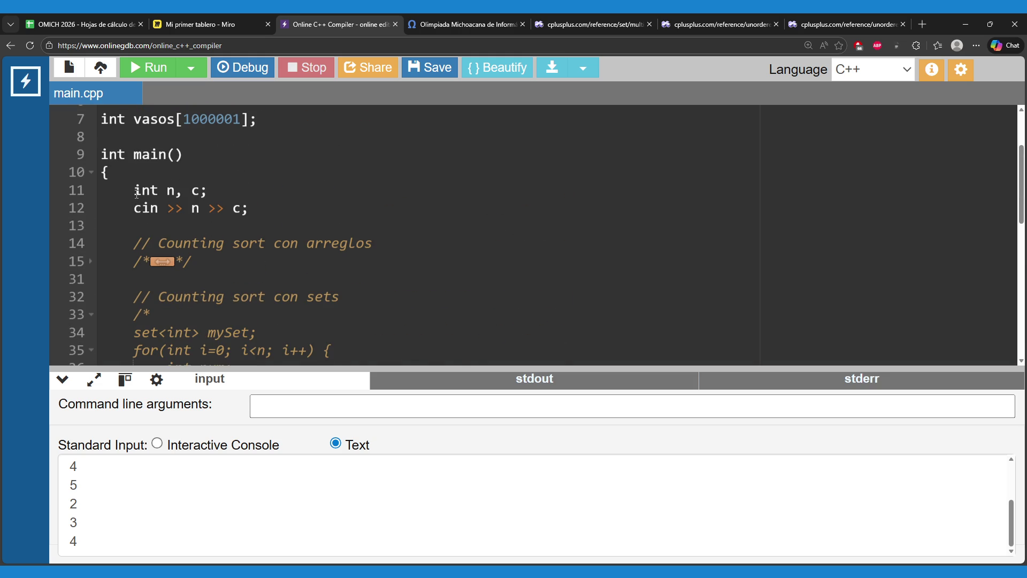
left_click_drag(134, 190, 268, 213)
key("ctrl+x")
scroll(277, 213, "down", 10)
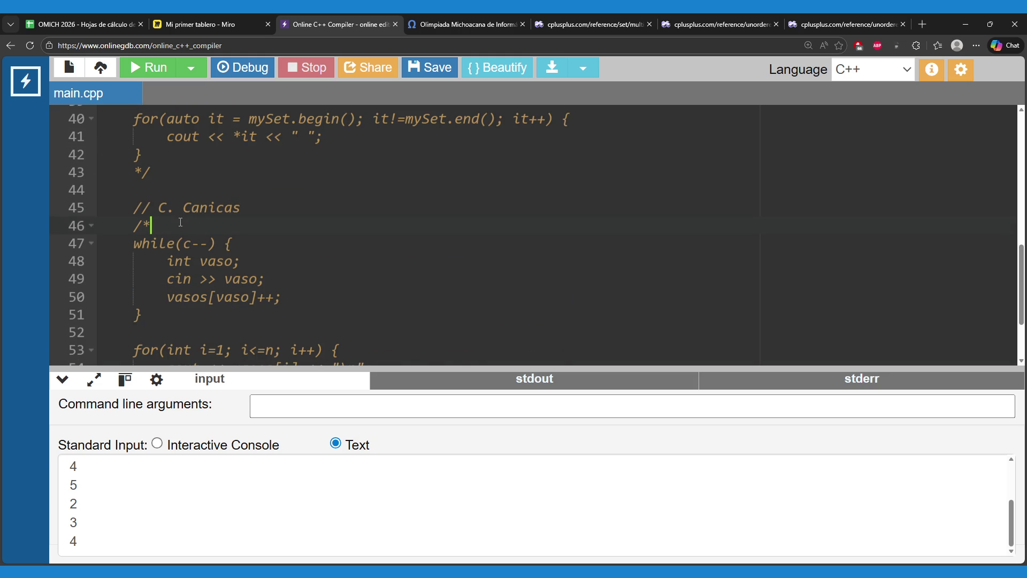
key("Return")
key("Return")
key("Up")
key("ctrl+v")
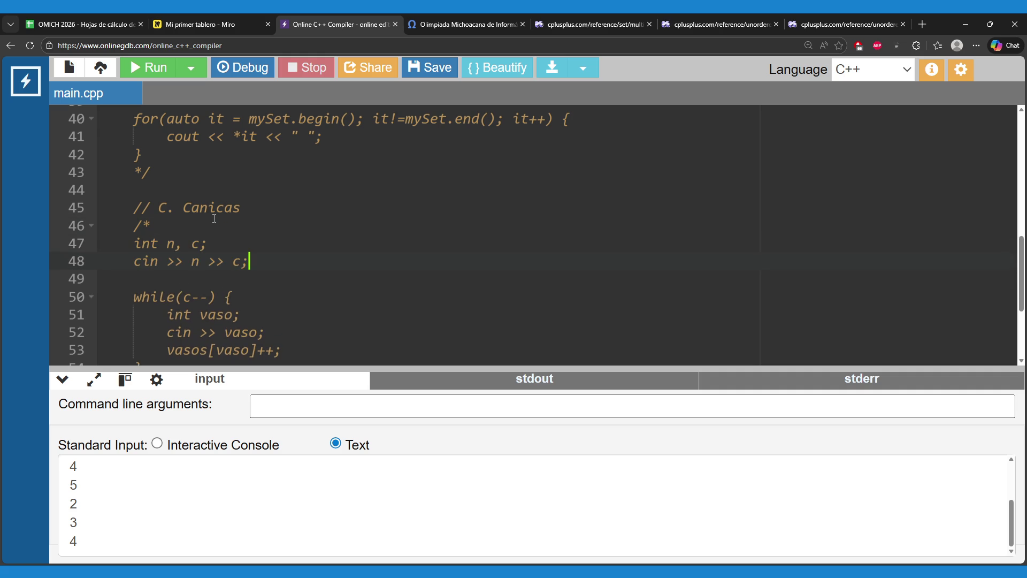
scroll(221, 231, "down", 2)
scroll(186, 215, "up", 10)
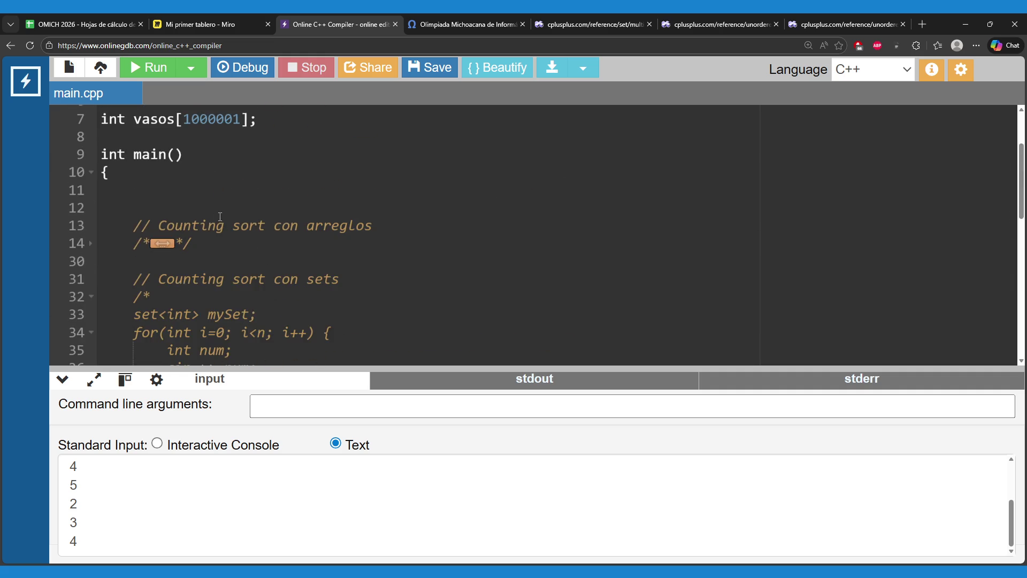
- Make main read only n with 'int n;' and 'cin >> n;'
left_click(184, 219)
type("int n;")
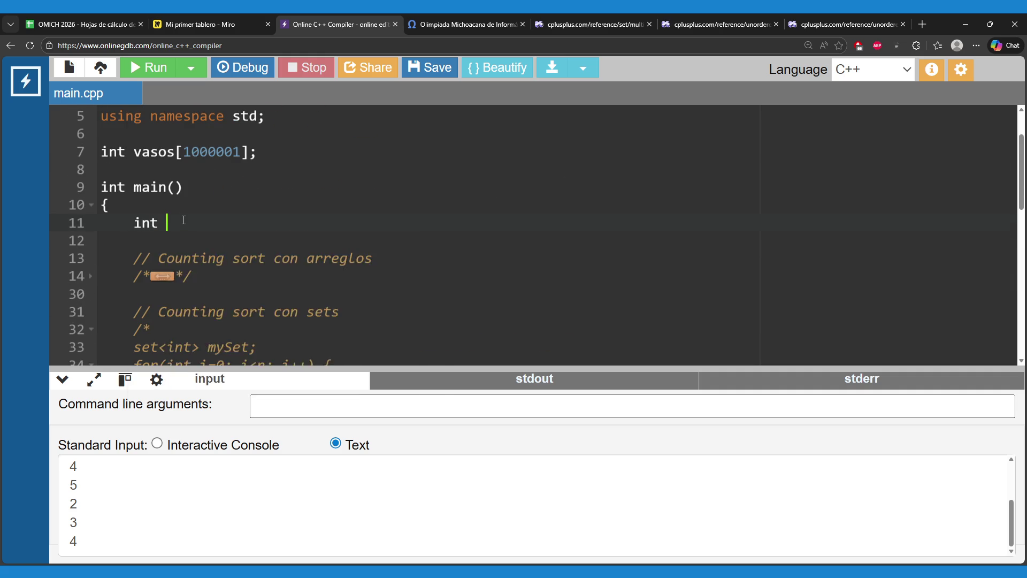
key("Return")
type("cin >> n;")
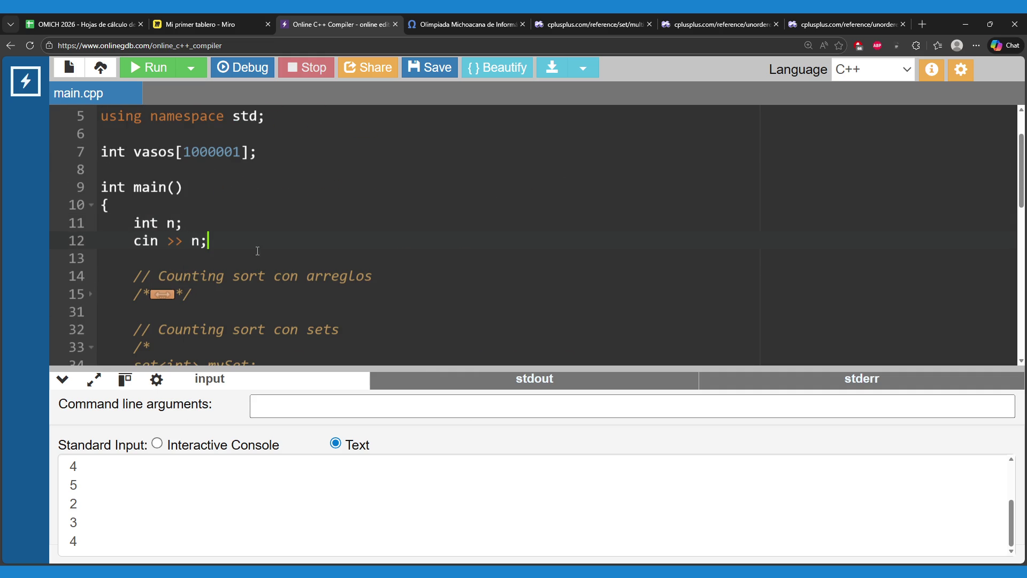
- Paste an uncommented copy of the set-based counting sort below the commented block
scroll(262, 260, "down", 3)
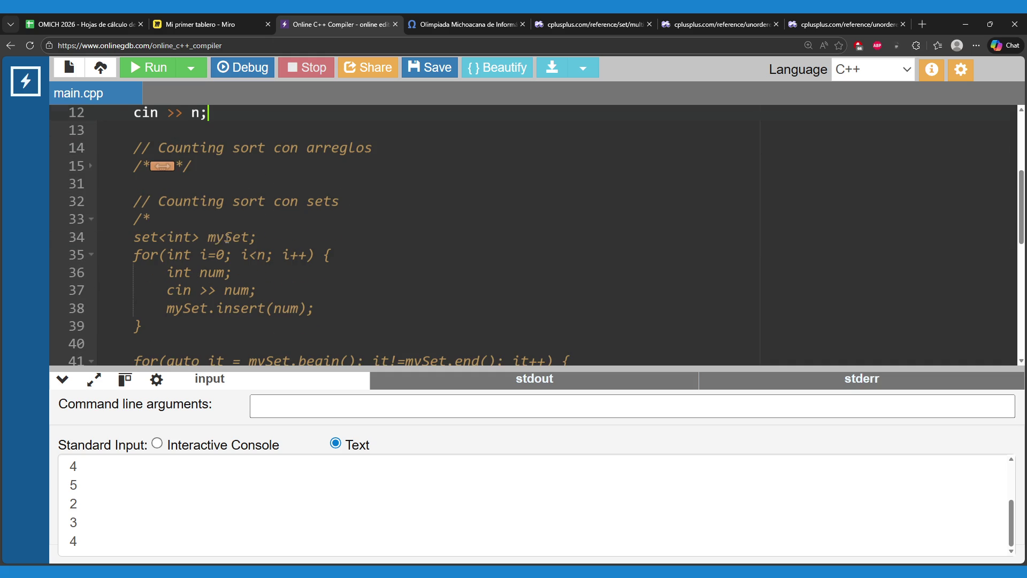
left_click(181, 217)
scroll(181, 217, "down", 2)
left_click_drag(150, 331, 138, 176)
scroll(156, 190, "down", 3)
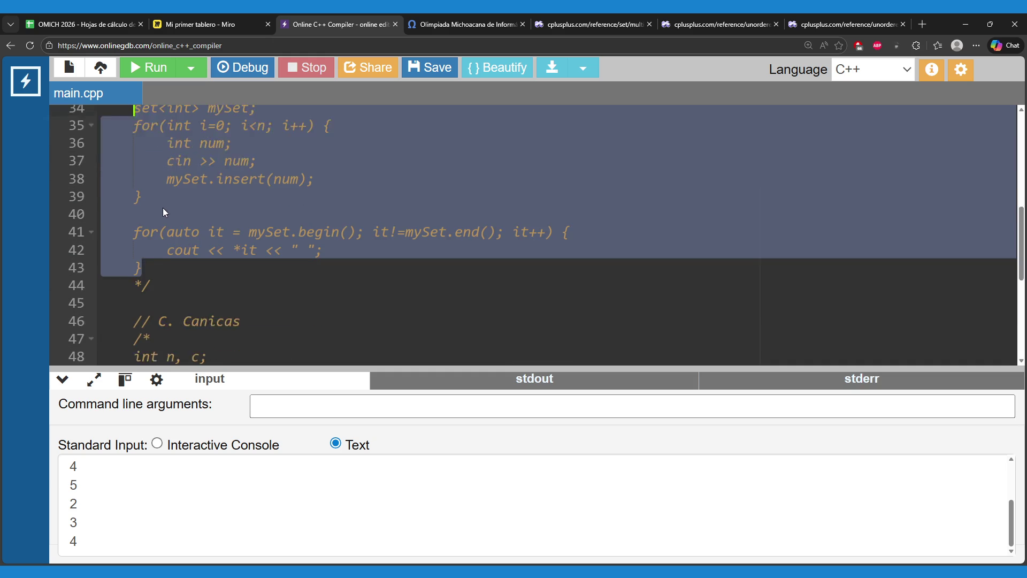
left_click(172, 250)
key("Return")
key("ctrl+v")
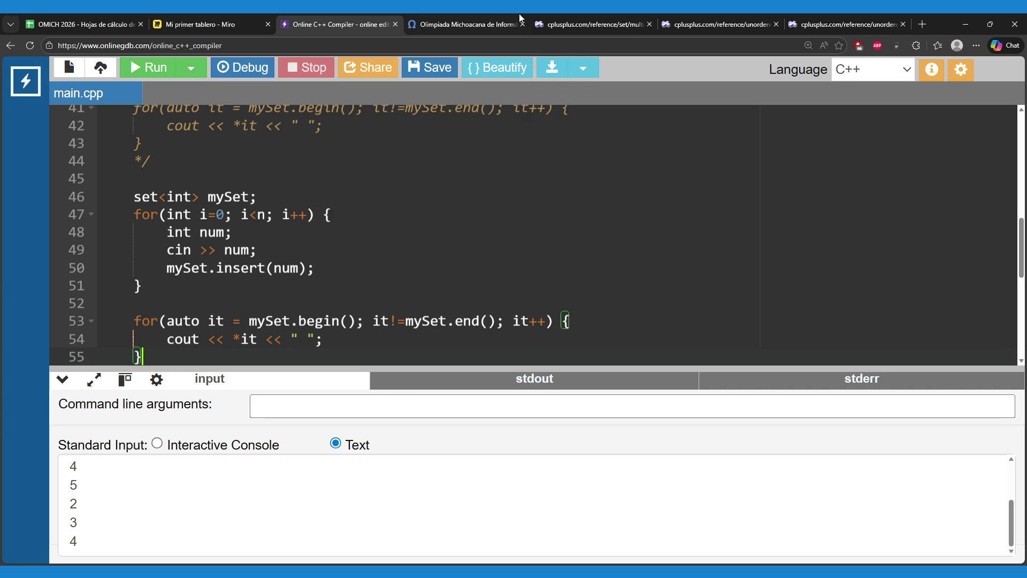
left_click(575, 15)
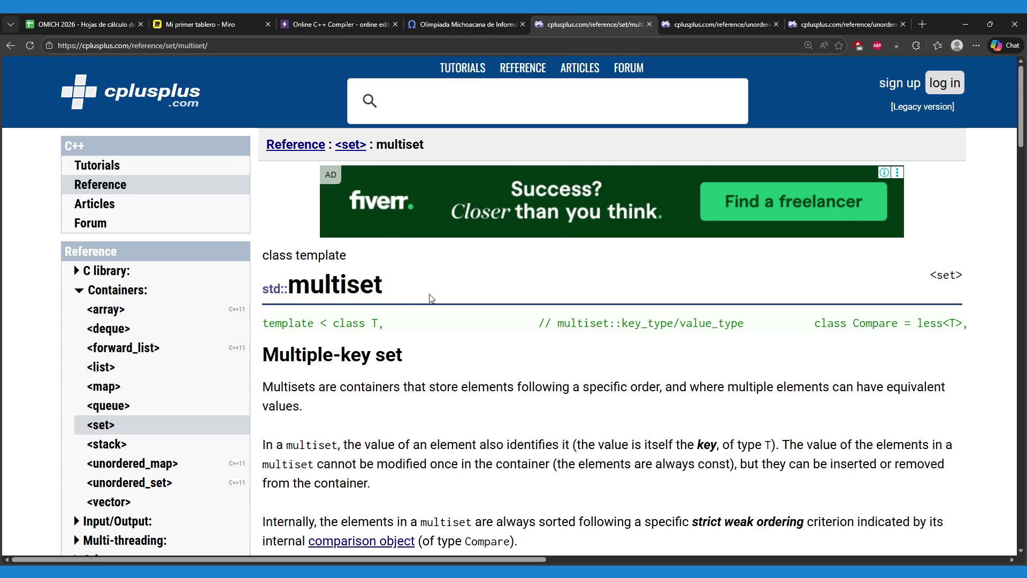
- Change the active copy's container to multiset<int> mySet by typing 'multi' before set<int> on line 46
left_click(332, 24)
scroll(226, 186, "up", 10)
scroll(227, 186, "up", 2)
left_click_drag(216, 150, 101, 150)
left_click(302, 155)
scroll(302, 161, "down", 10)
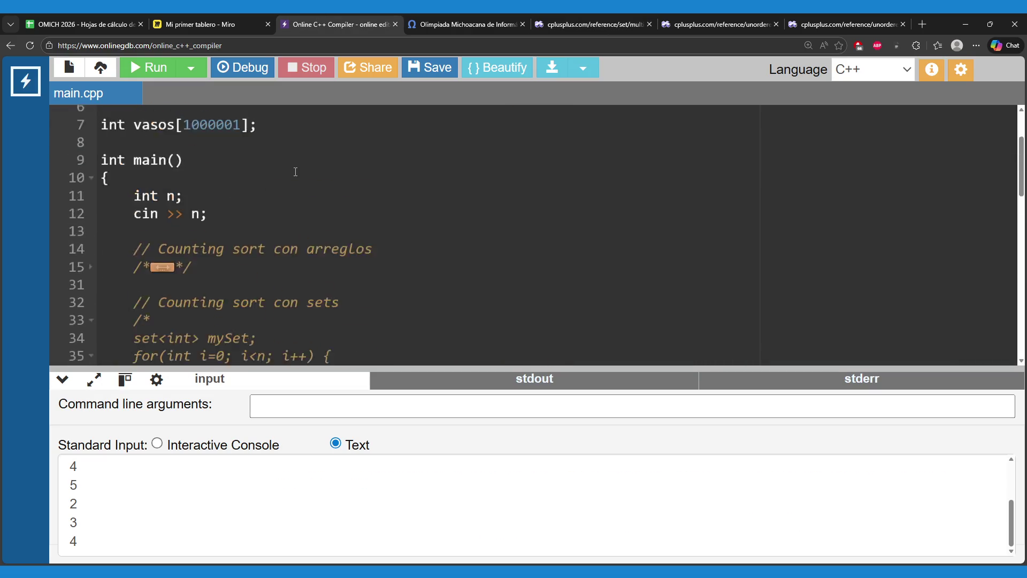
scroll(219, 221, "down", 1)
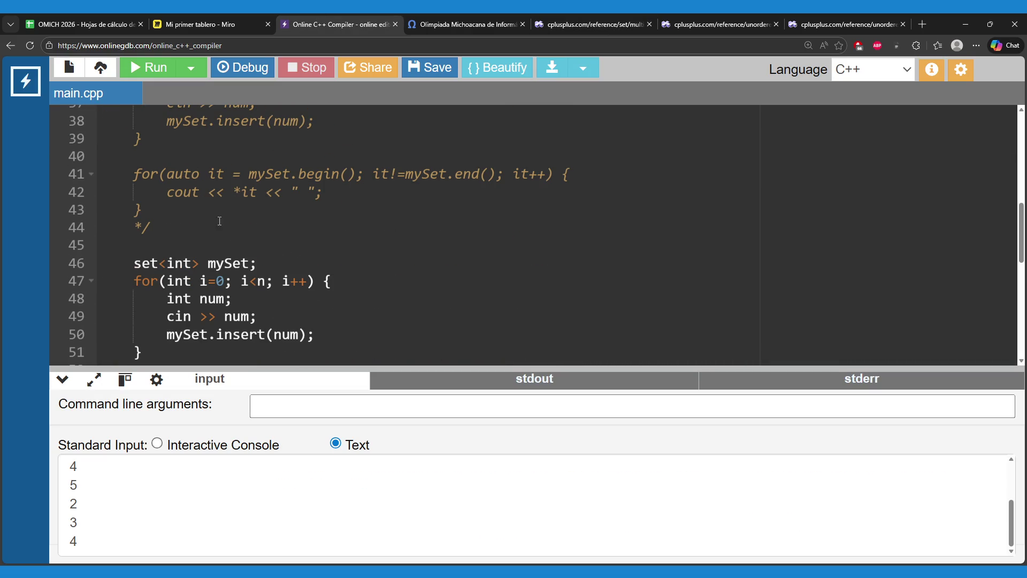
type("multi")
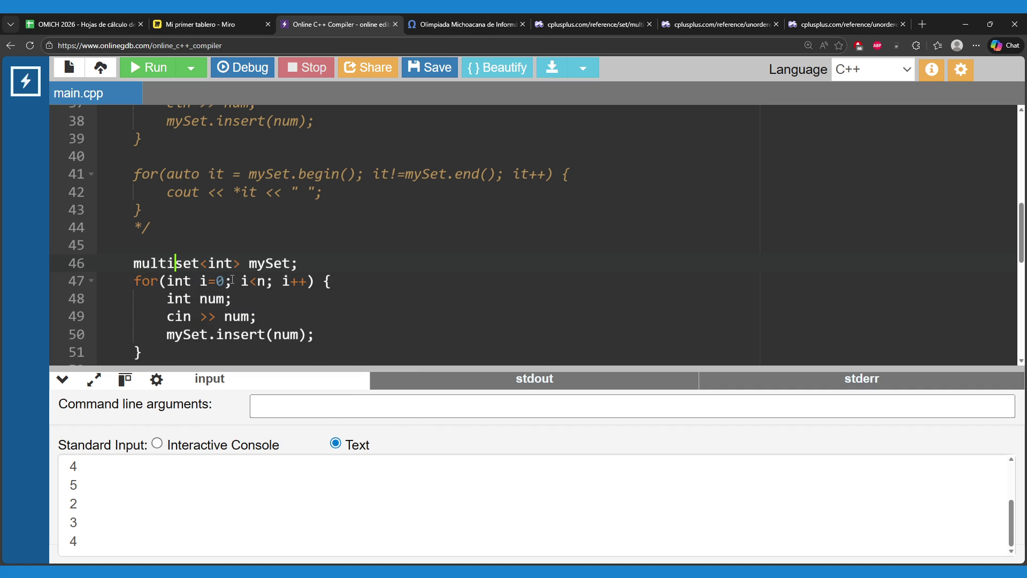
scroll(275, 280, "down", 1)
scroll(273, 277, "down", 2)
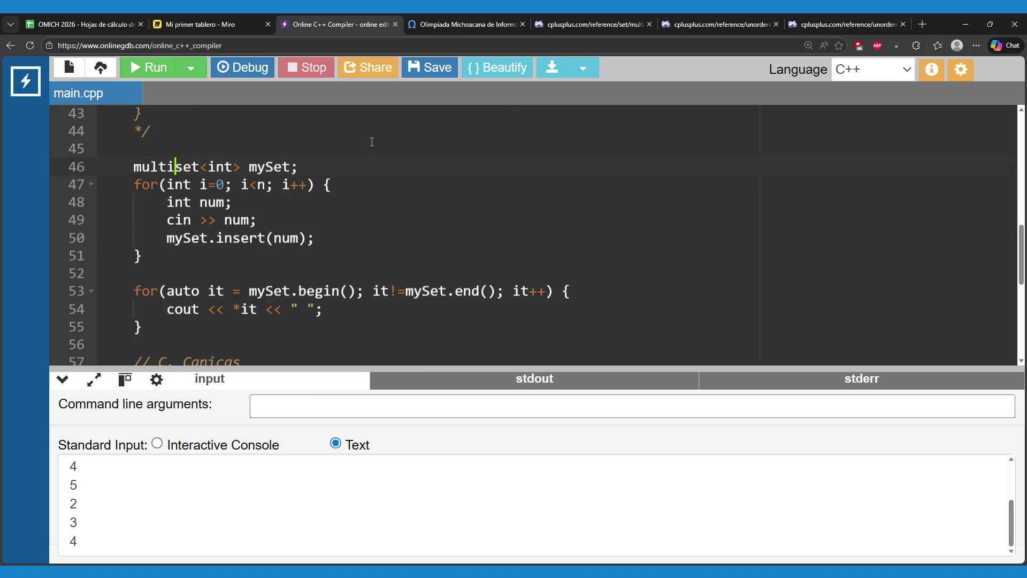
left_click(540, 22)
scroll(493, 360, "down", 4)
- Scroll the std::multiset page to Member functions and open the erase reference in a new tab
scroll(503, 360, "down", 18)
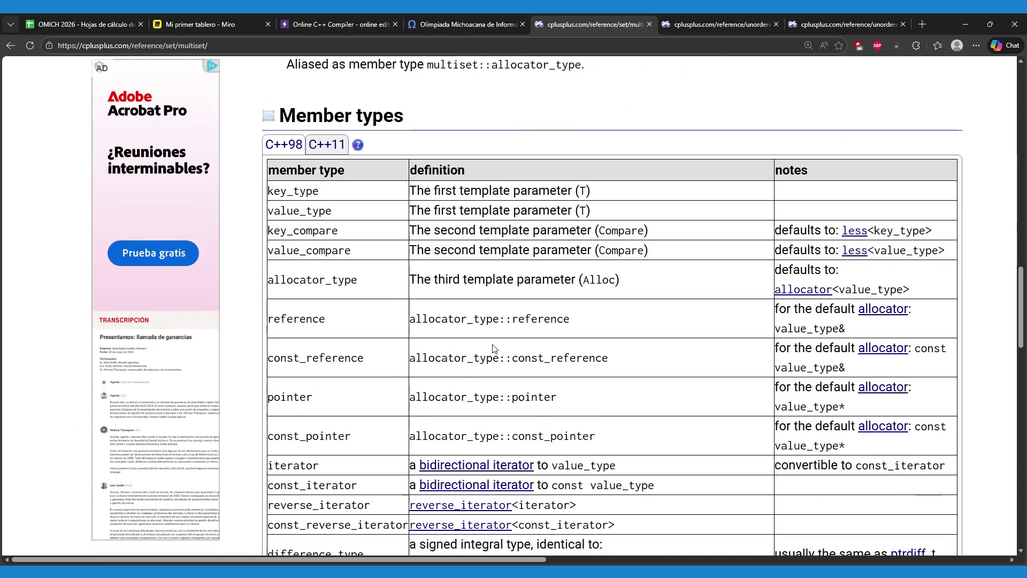
scroll(493, 348, "down", 10)
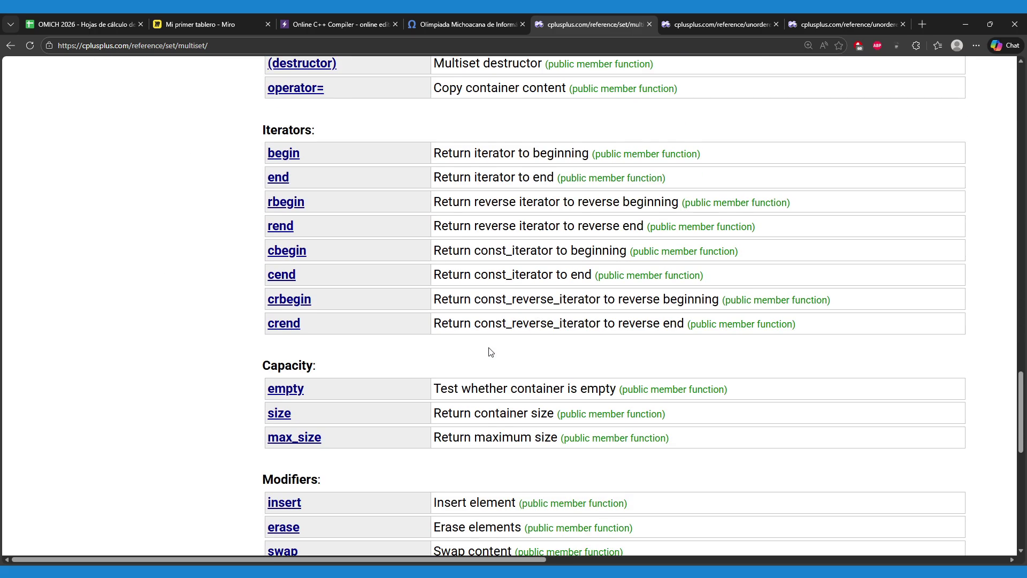
scroll(491, 352, "up", 2)
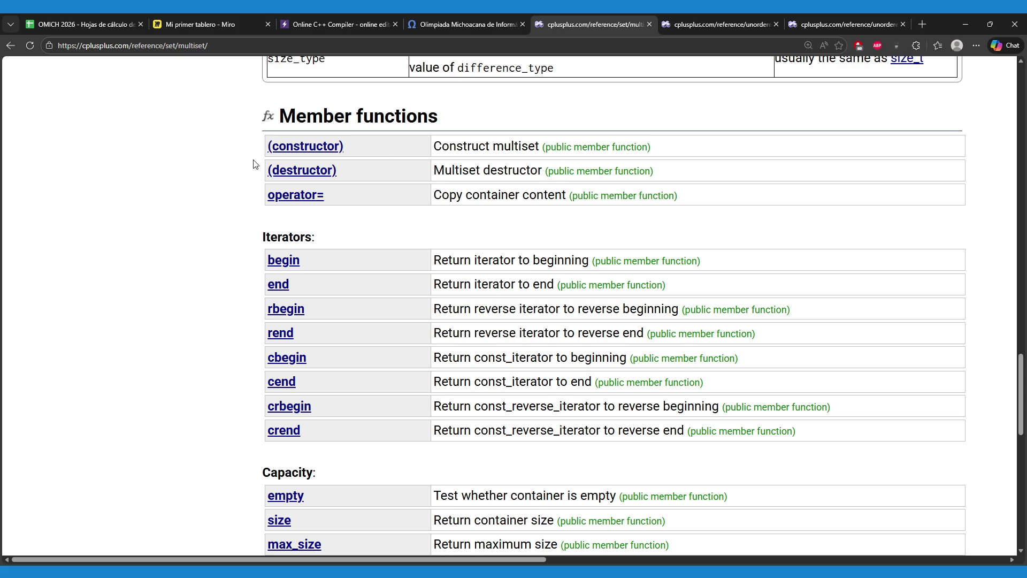
scroll(234, 230, "down", 5)
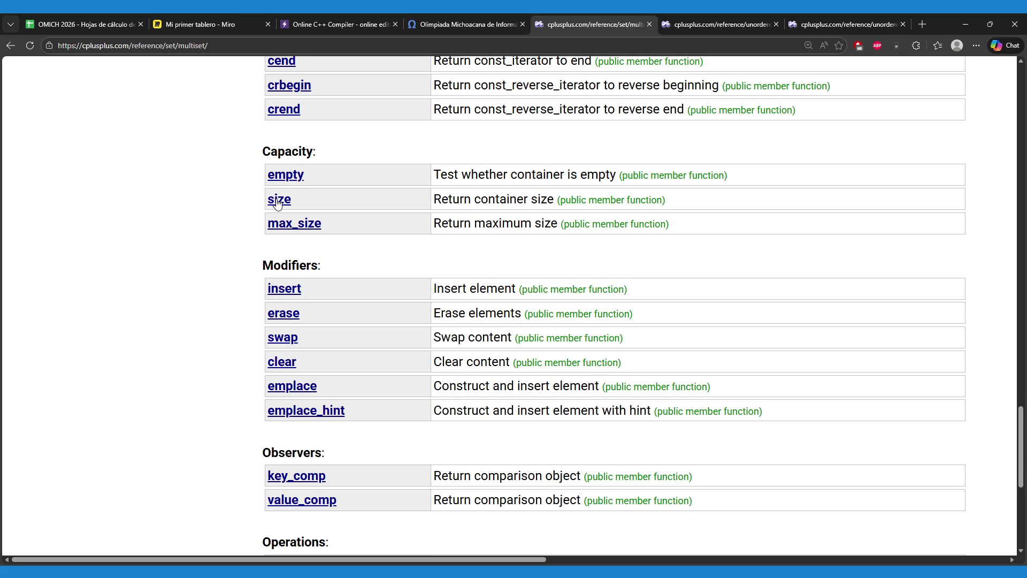
scroll(292, 211, "down", 1)
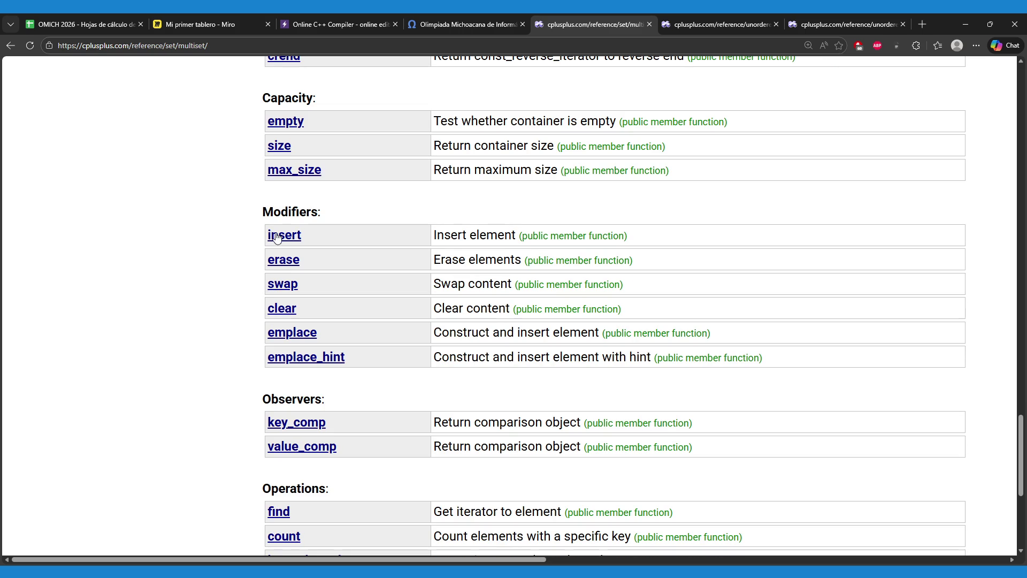
scroll(288, 236, "down", 1)
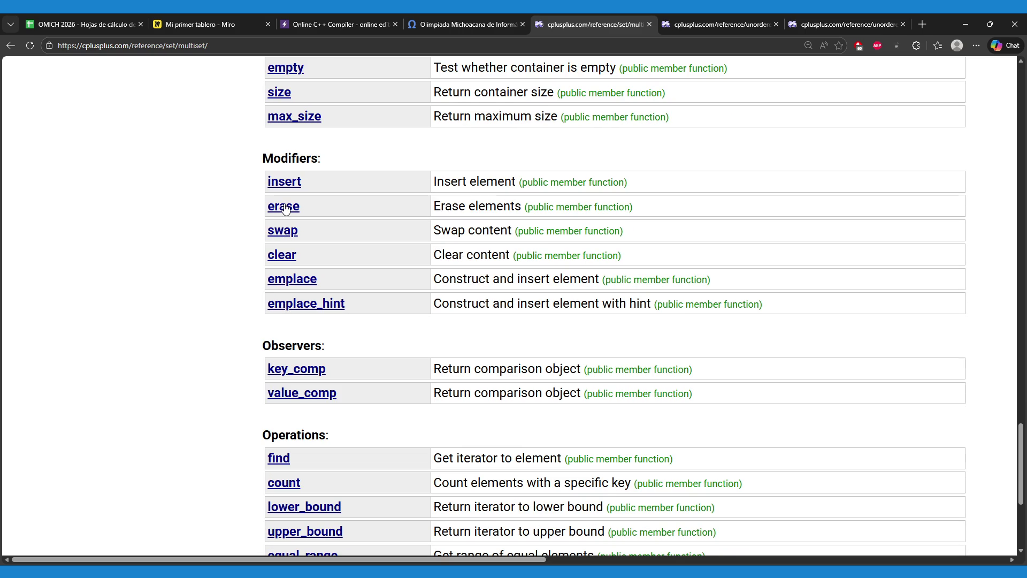
middle_click(286, 208)
- Open the multiset::insert reference, then review the three Complexity lines on the multiset::erase page
left_click(284, 181)
key("ctrl+Tab")
scroll(455, 264, "down", 5)
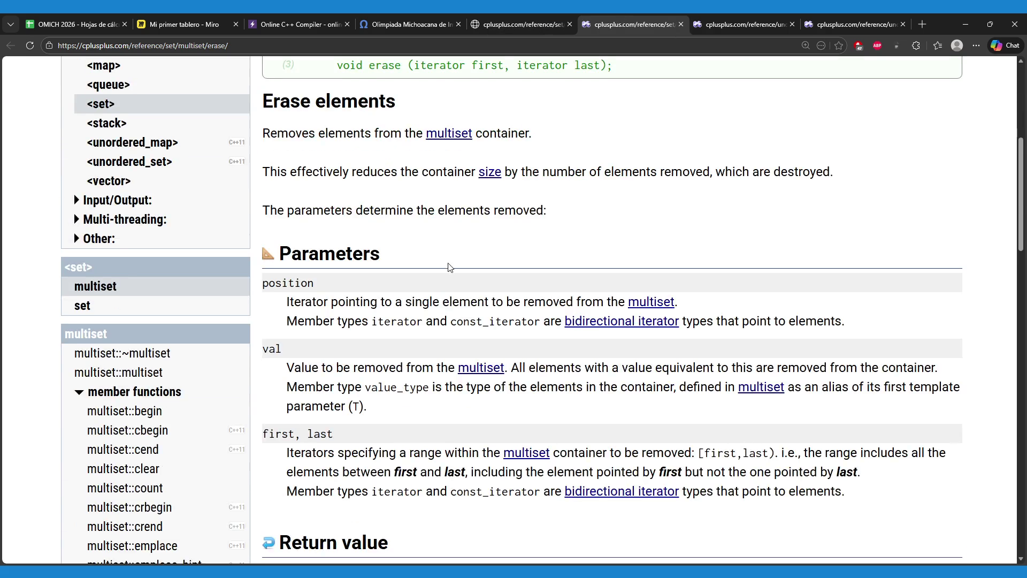
scroll(460, 262, "down", 5)
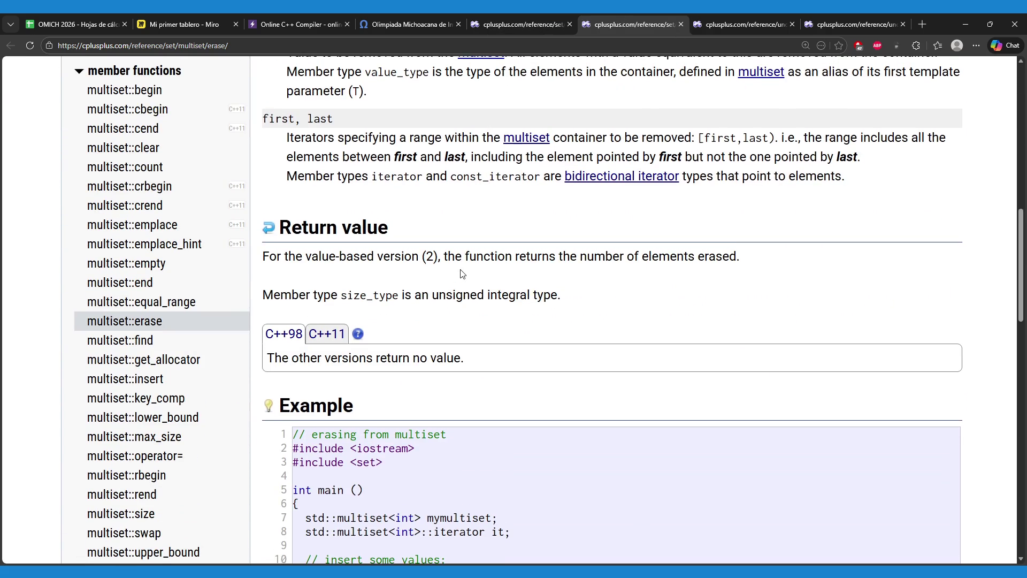
scroll(448, 280, "down", 10)
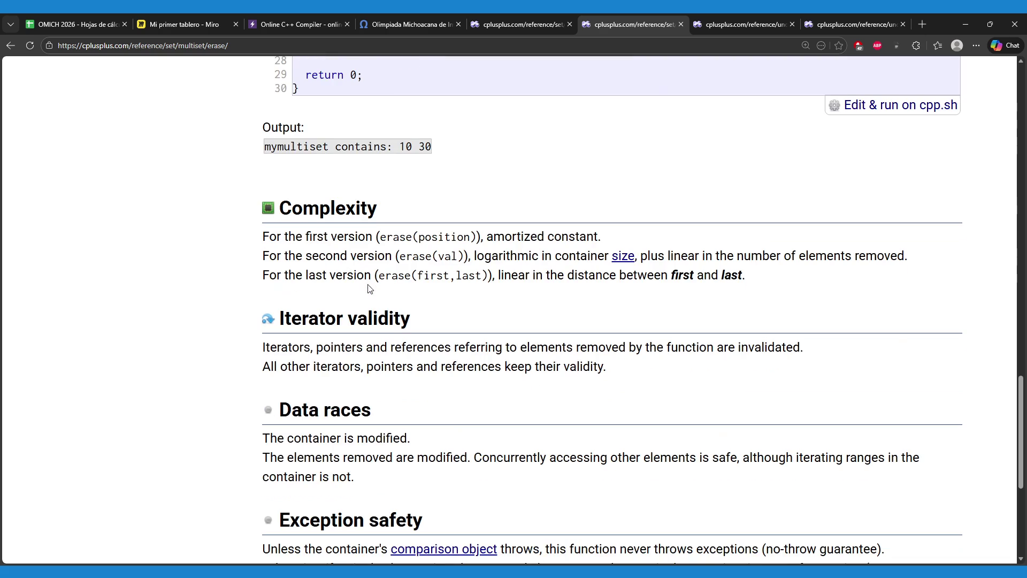
left_click_drag(275, 238, 496, 277)
left_click(461, 290)
- Note the logarithmic cost of erasing by value and close the multiset::erase tab
left_click_drag(469, 255, 553, 258)
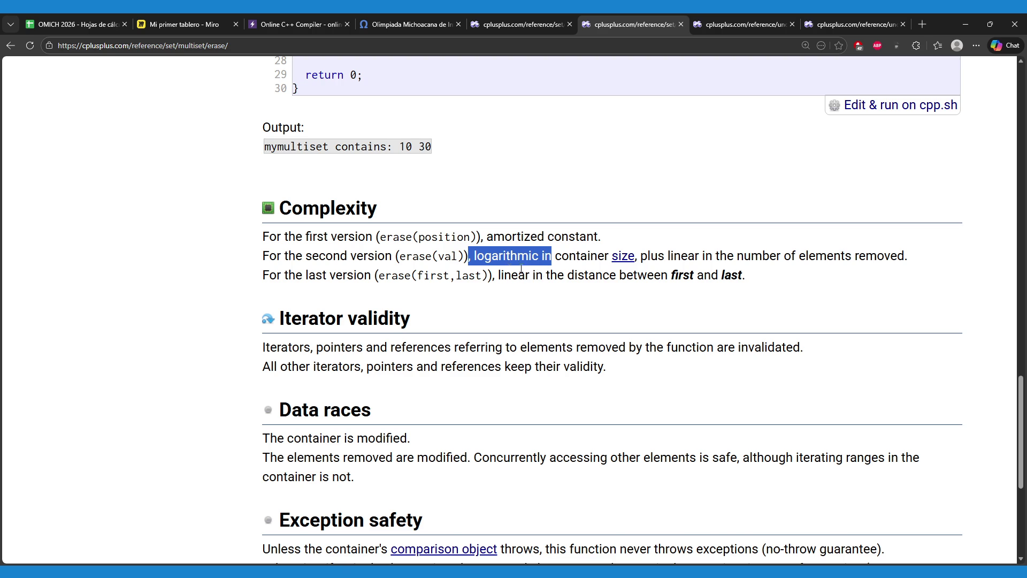
scroll(522, 270, "up", 5)
scroll(558, 278, "up", 1)
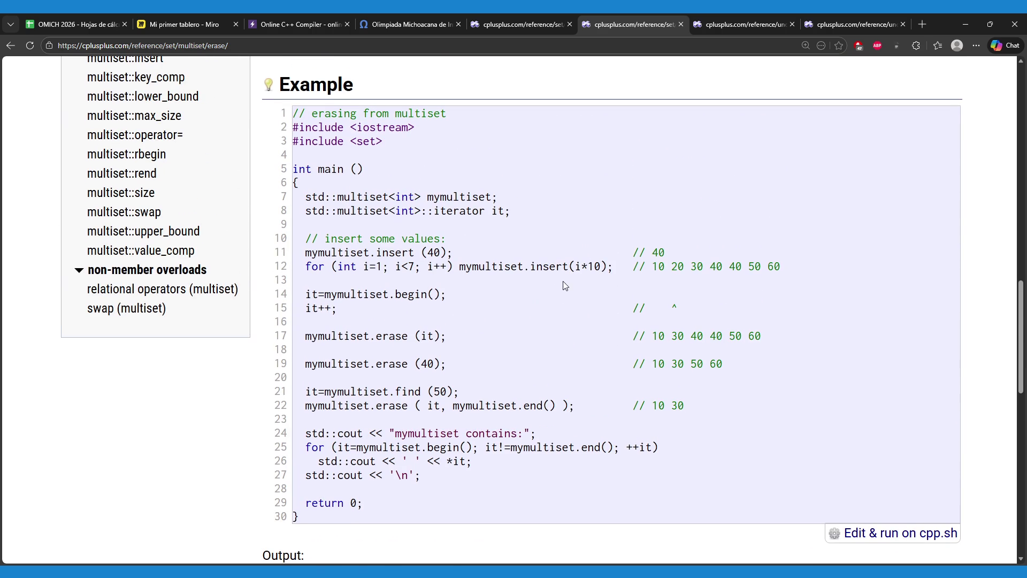
left_click(680, 24)
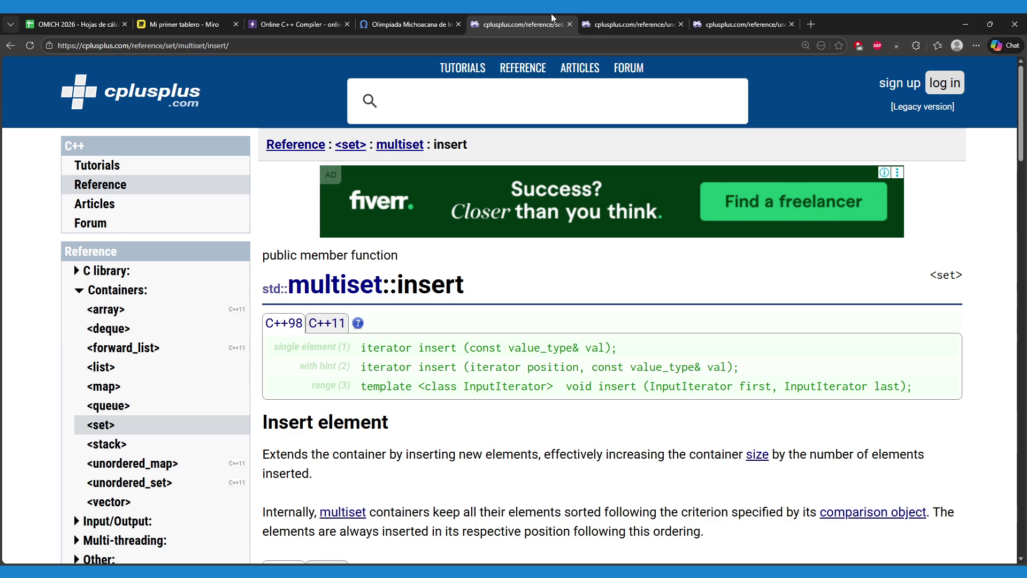
- Scroll to the multiset::insert example and its output, highlighting the (it,27) call on line 15
scroll(545, 352, "down", 5)
scroll(545, 352, "down", 8)
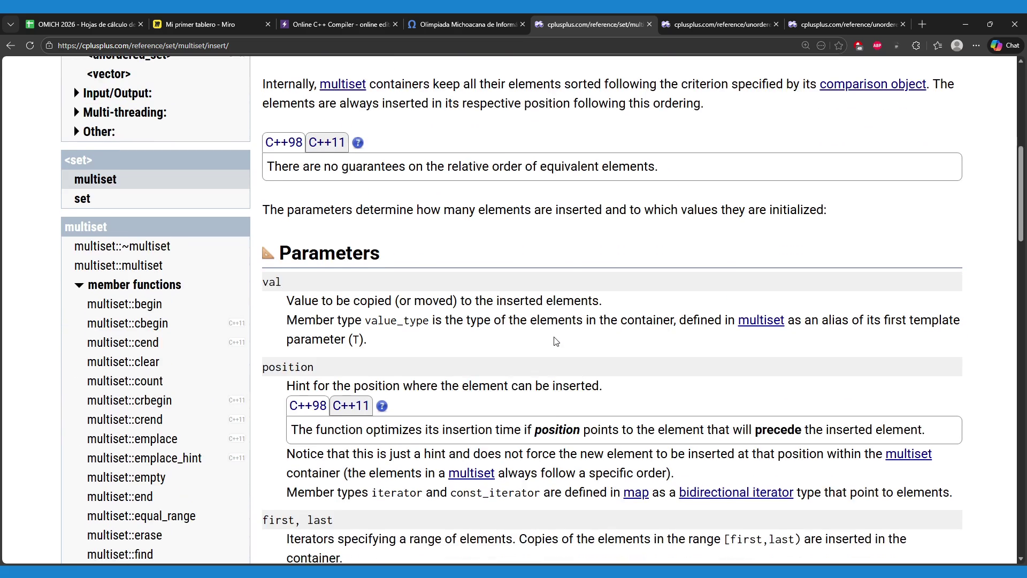
scroll(560, 340, "down", 6)
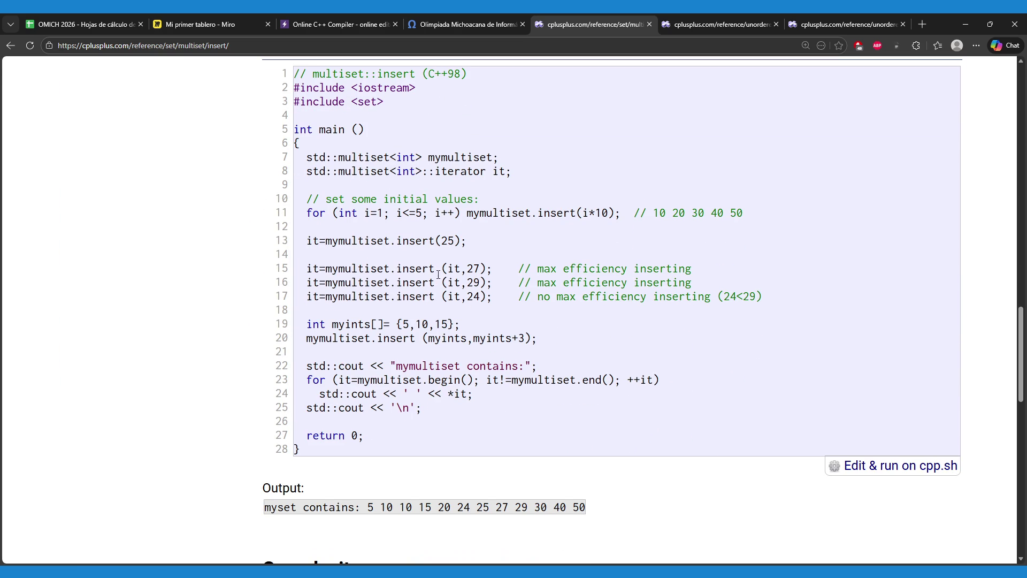
left_click_drag(435, 272, 479, 272)
left_click(433, 18)
- Review main.cpp's multiset<int> mySet reading and printing loops around line 46
left_click(343, 24)
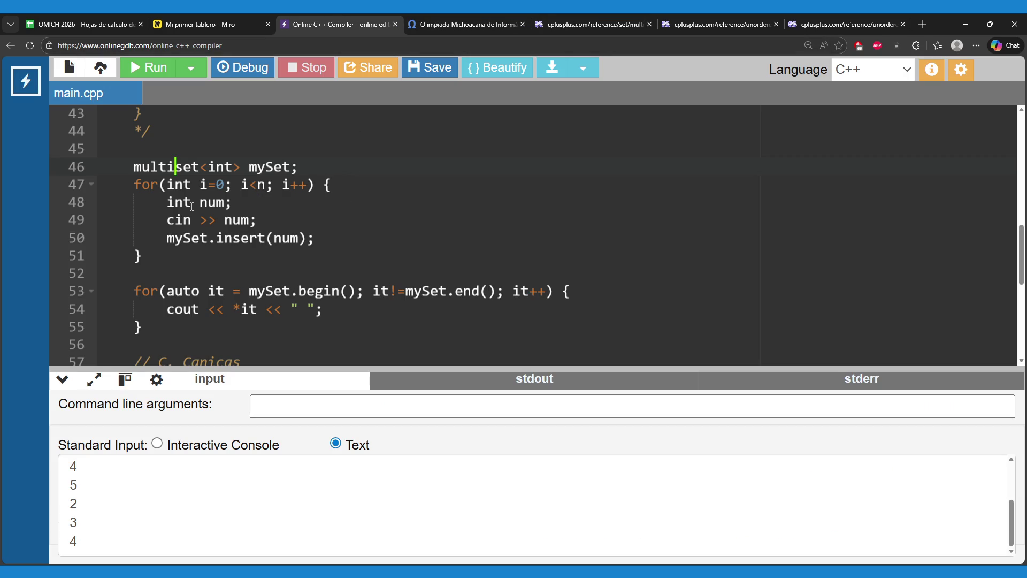
scroll(295, 189, "up", 3)
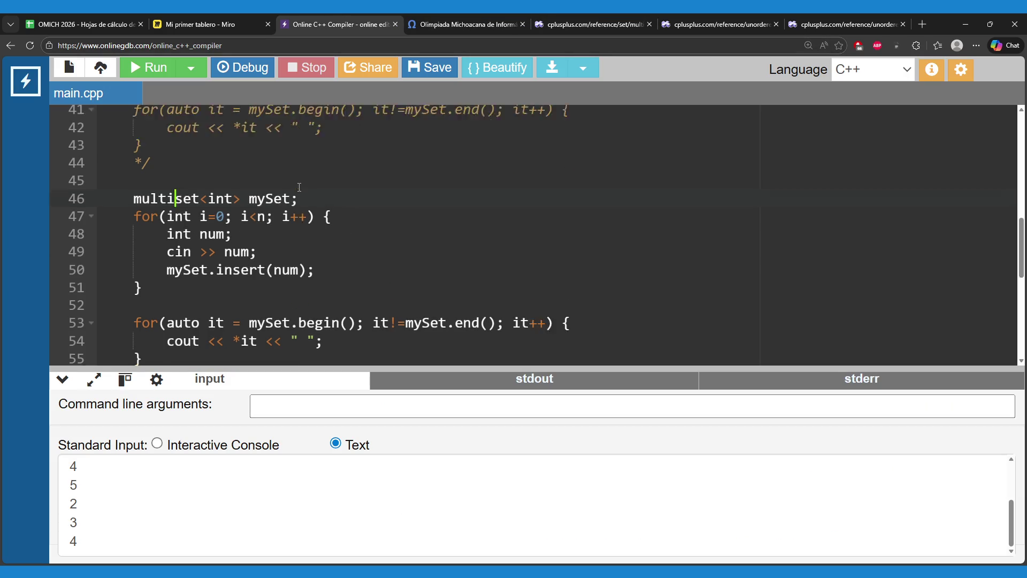
scroll(296, 189, "down", 1)
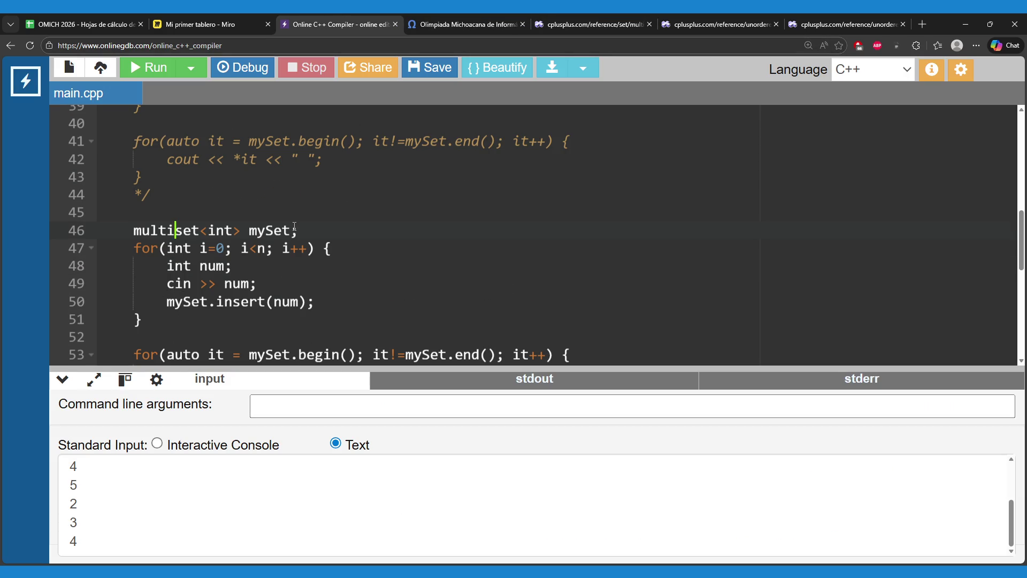
scroll(297, 230, "down", 1)
mouse_move(301, 249)
left_mouse_down()
mouse_move(316, 270)
mouse_move(298, 291)
mouse_move(315, 308)
left_mouse_up()
scroll(316, 270, "down", 1)
left_click(264, 334)
left_click(217, 24)
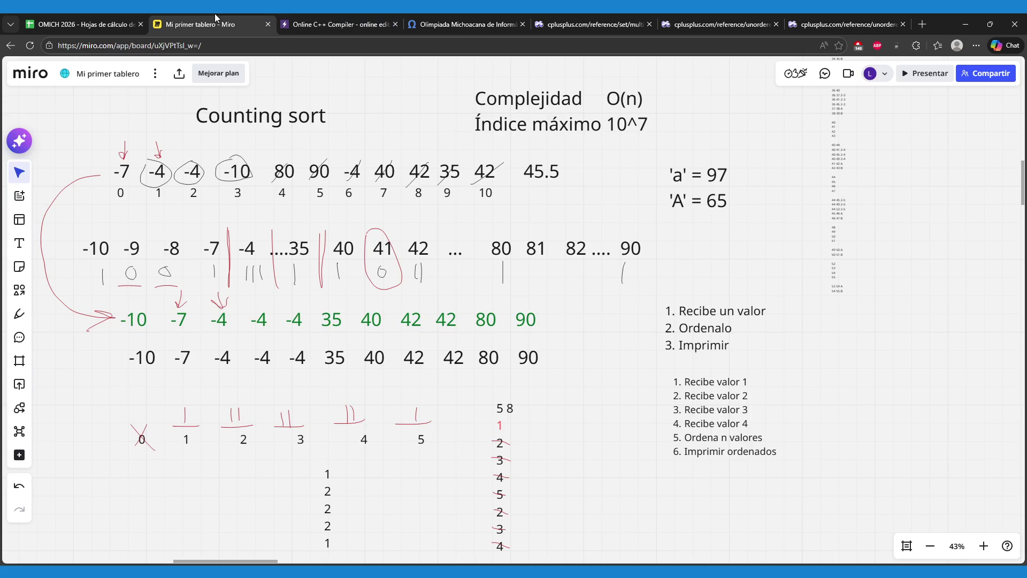
double_click(150, 251)
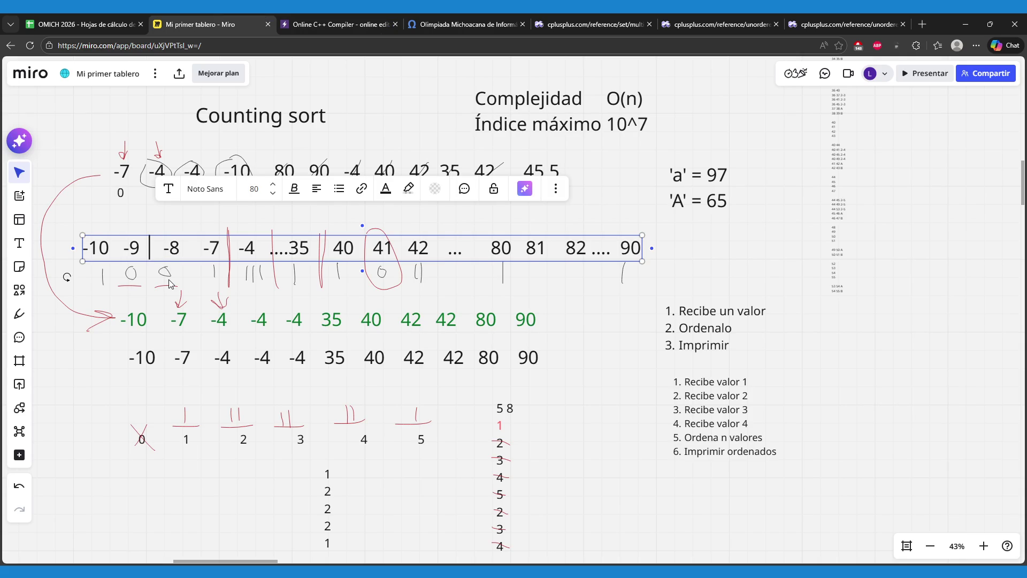
left_click(109, 410)
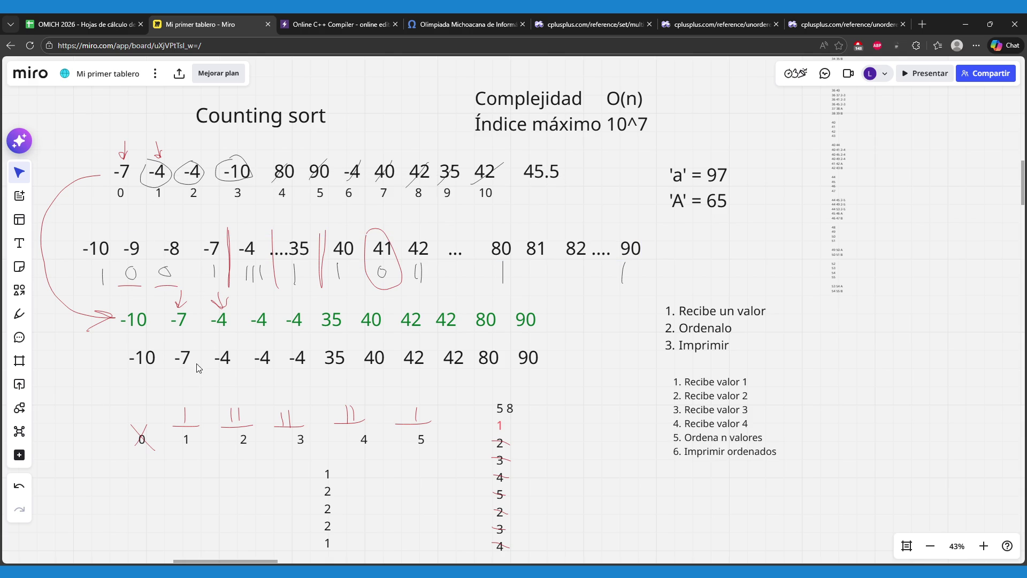
left_click(223, 329)
double_click(236, 324)
key("ctrl+c")
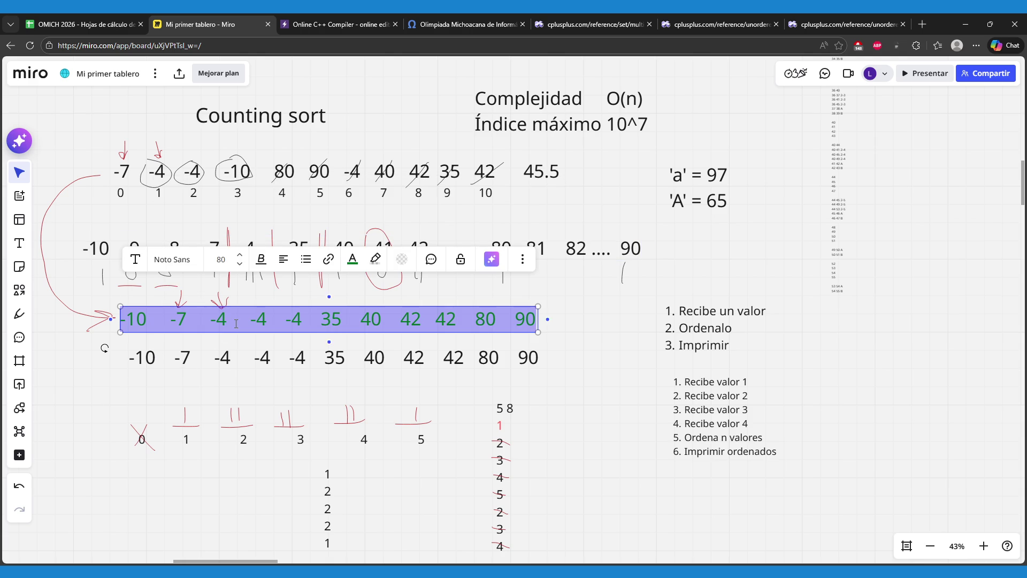
left_click(319, 22)
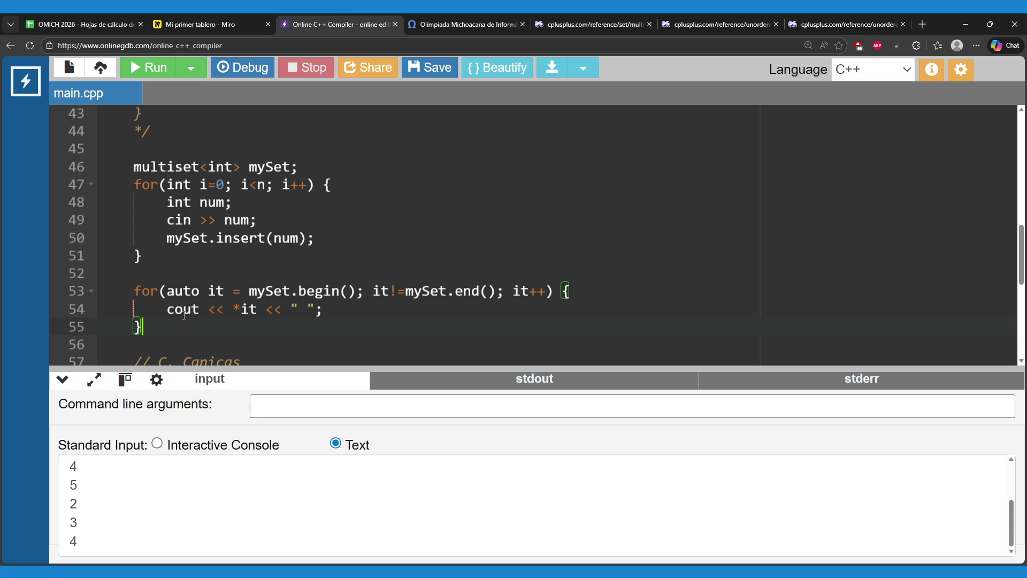
- Replace the standard input with the pasted numbers, adding 11 as a new first line
key("ctrl+a")
key("BackSpace")
key("ctrl+v")
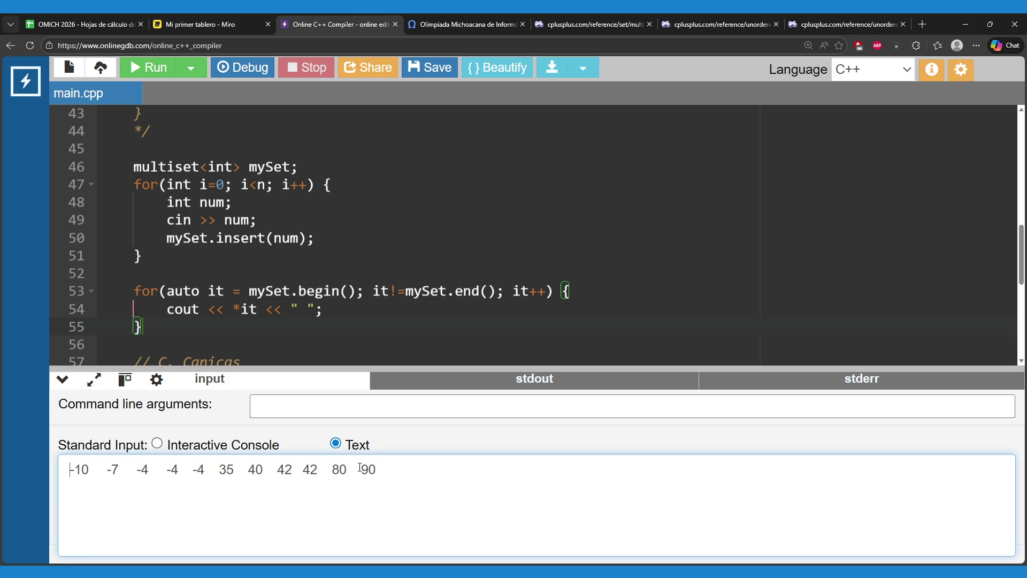
key("Return")
key("Up")
type("11")
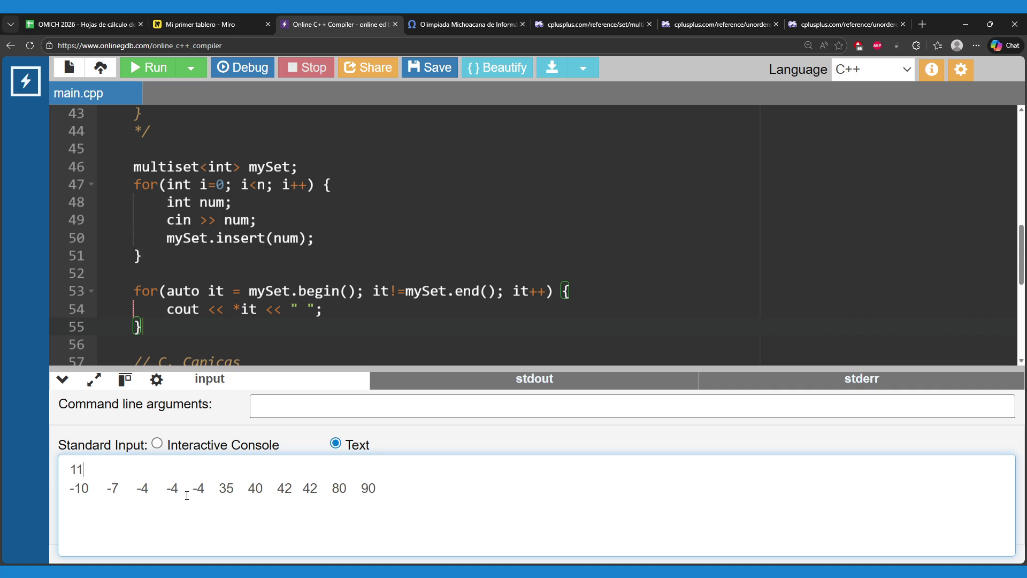
- Shuffle the list by moving -4 -4 35 after -10 and 42 42 80 to the front
left_click_drag(164, 490, 234, 498)
key("ctrl+c")
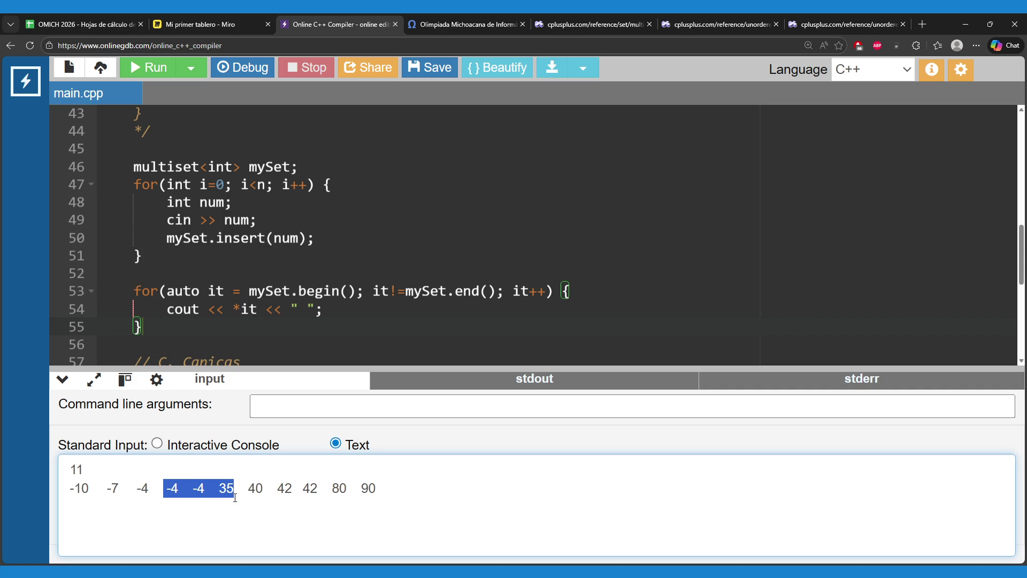
key("BackSpace")
left_click(102, 489)
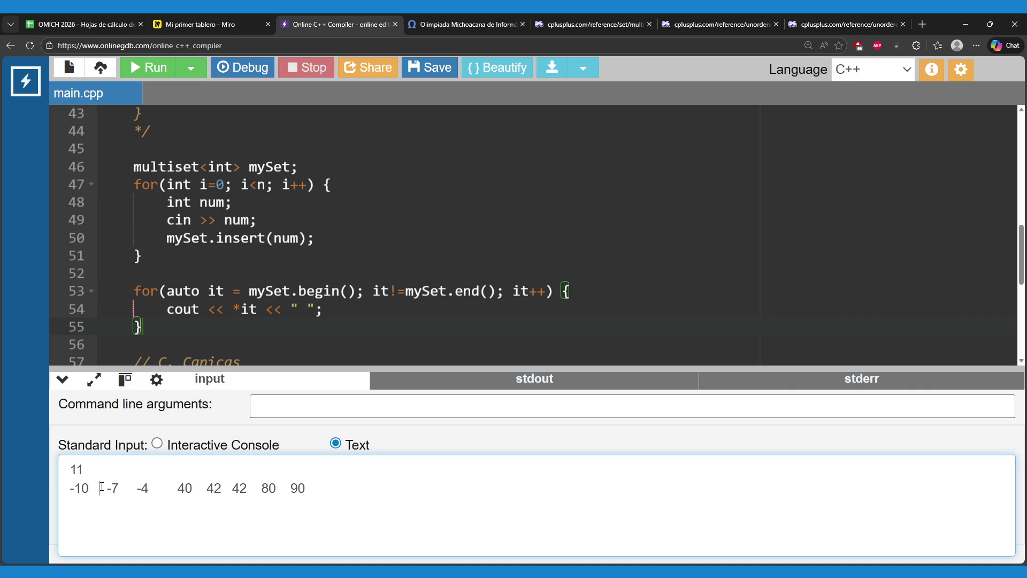
key("ctrl+v")
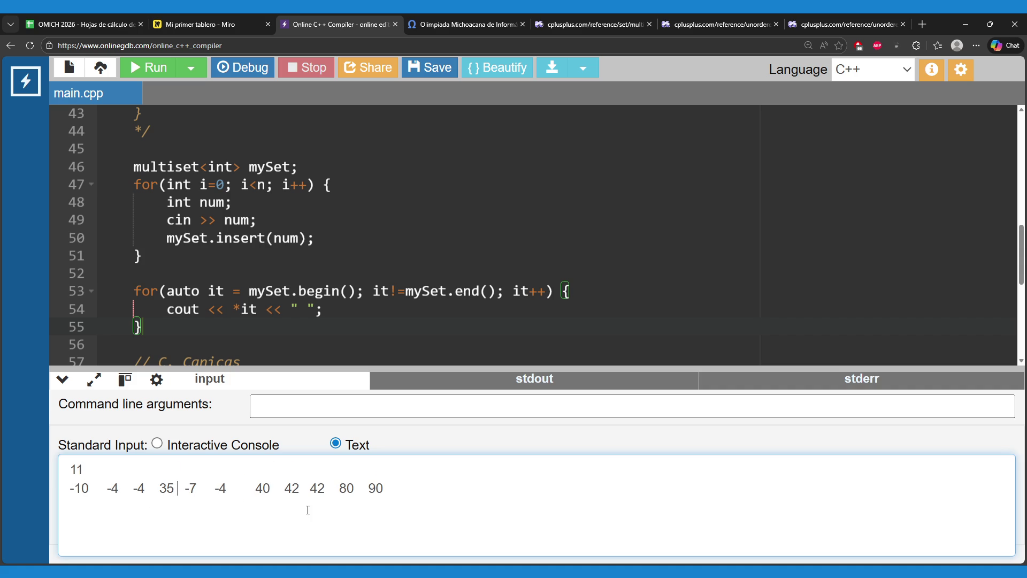
left_click_drag(285, 492, 358, 491)
key("ctrl+c")
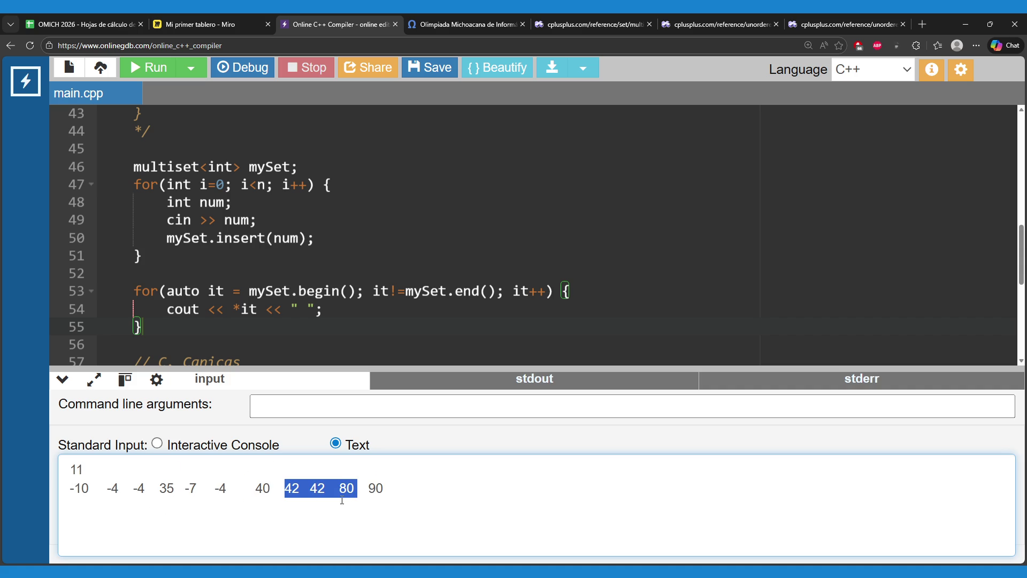
key("BackSpace")
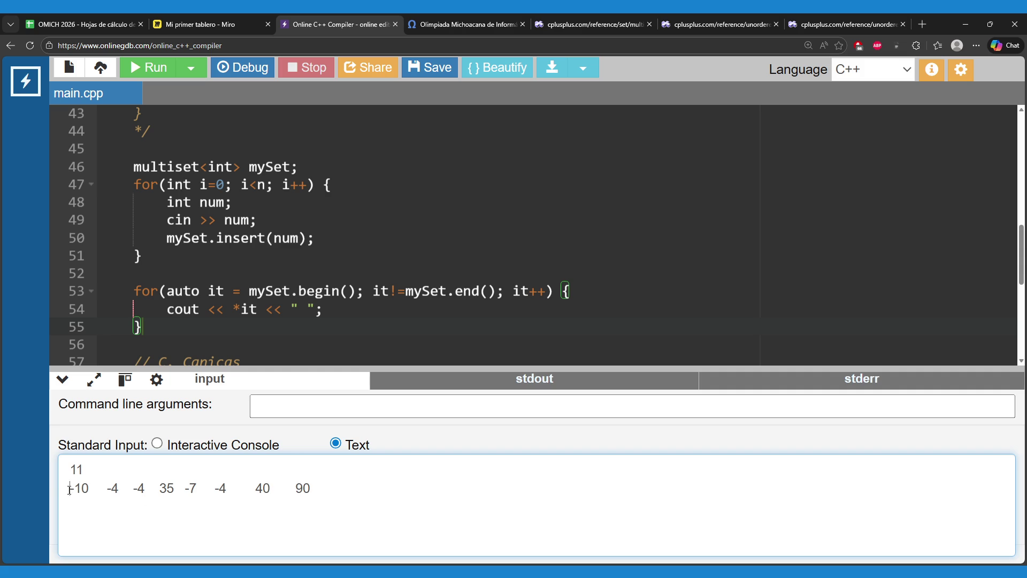
left_click(69, 489)
key("ctrl+v")
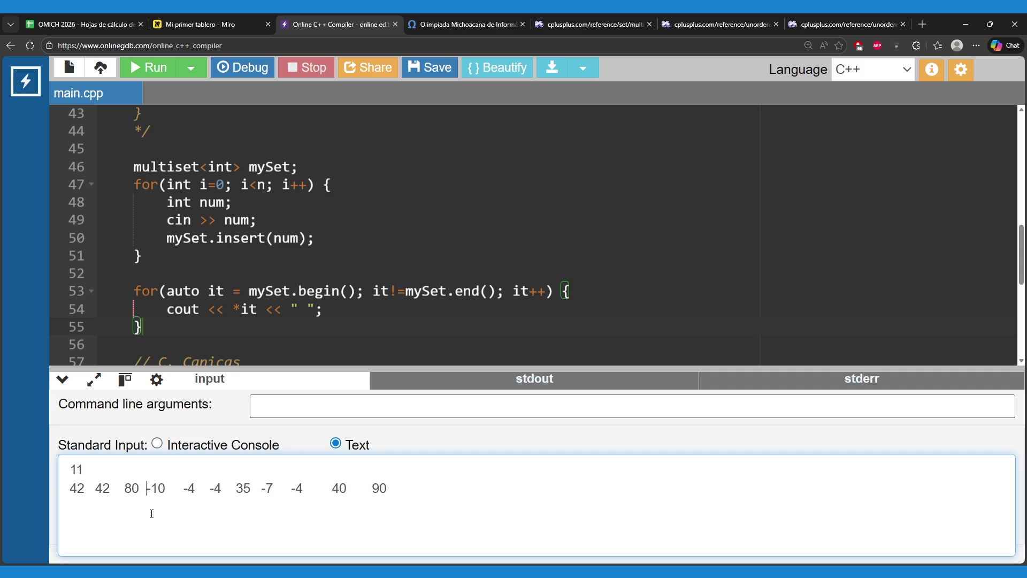
mouse_move(101, 478)
left_mouse_down()
mouse_move(70, 469)
mouse_move(393, 488)
left_mouse_up()
left_click(284, 489)
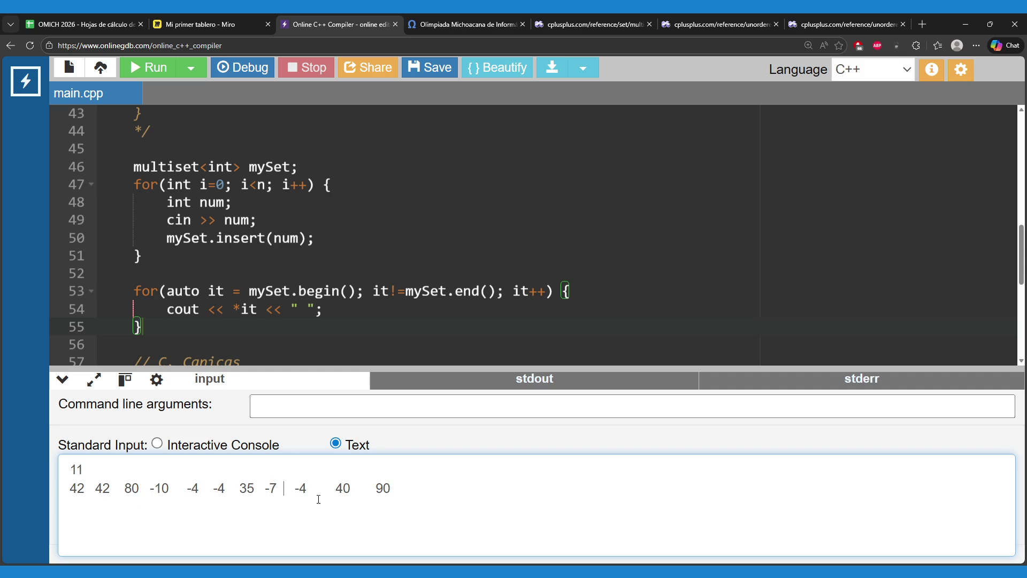
- Fold the Canicas comment block and the counting sort with sets block in the editor
scroll(265, 290, "down", 6)
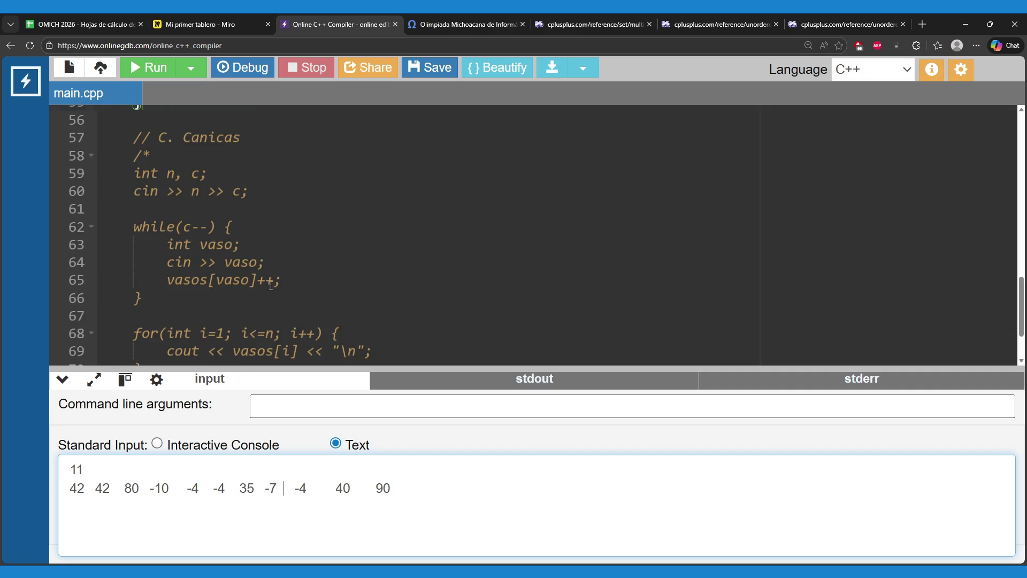
scroll(264, 290, "up", 4)
left_click(90, 266)
scroll(178, 263, "up", 2)
scroll(177, 264, "up", 6)
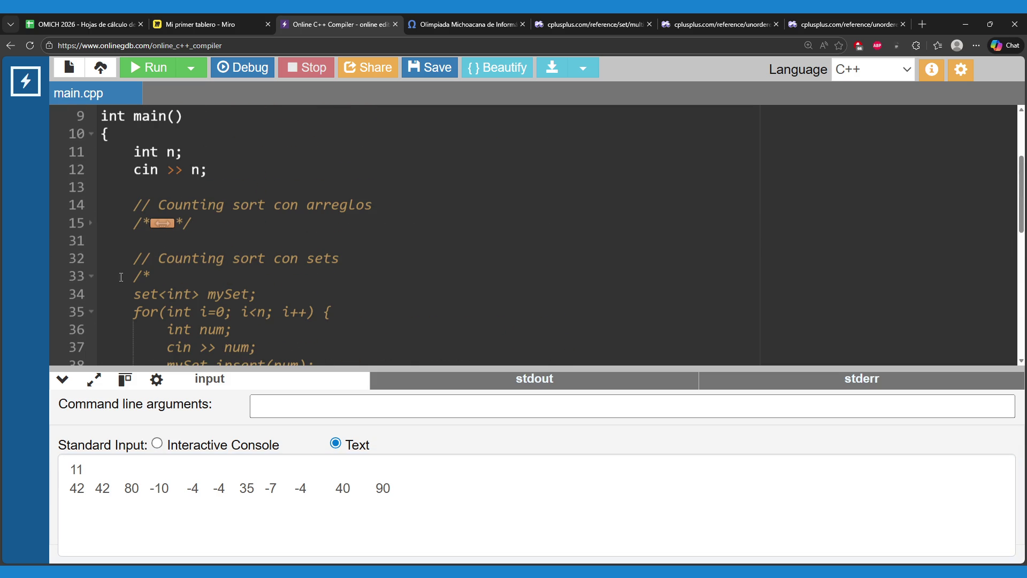
left_click(91, 276)
scroll(172, 270, "up", 3)
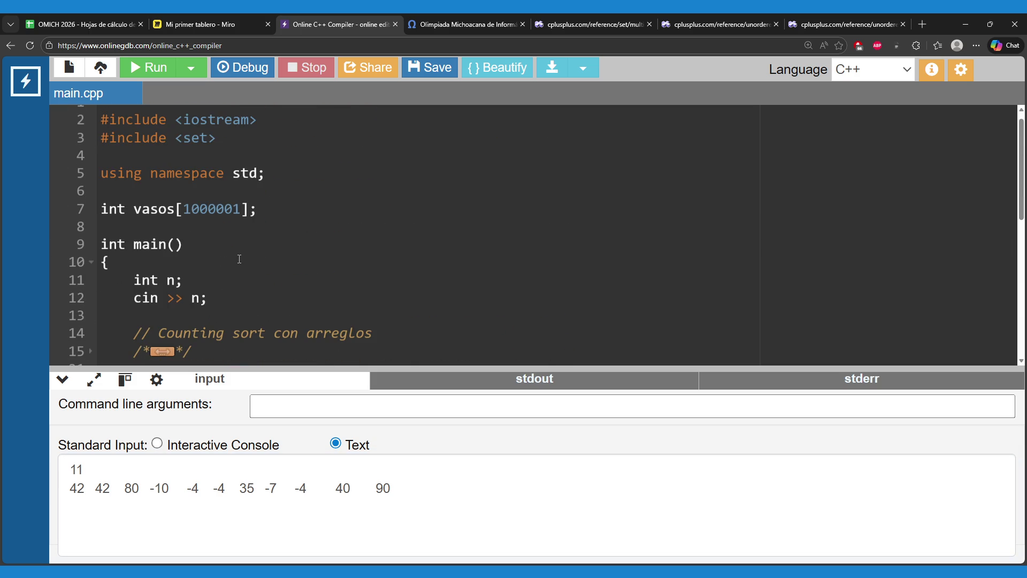
scroll(251, 266, "down", 4)
scroll(251, 267, "down", 3)
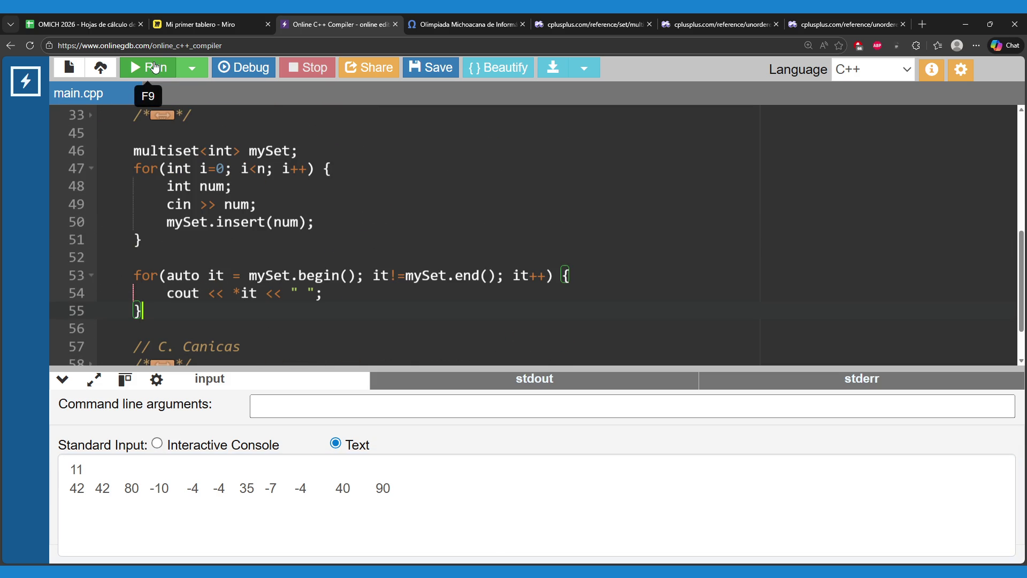
left_click(152, 71)
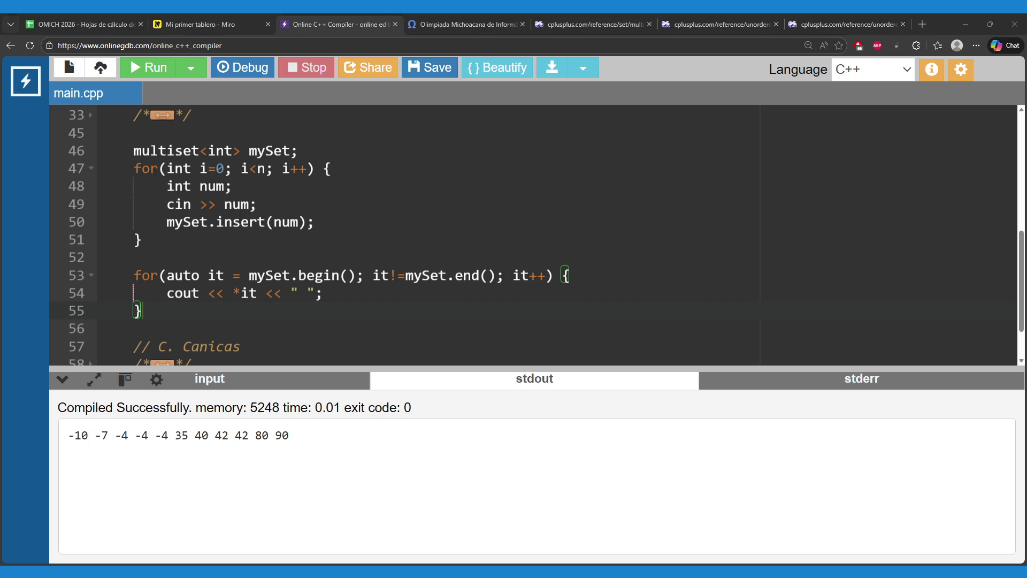
mouse_move(68, 436)
left_mouse_down()
mouse_move(265, 437)
mouse_move(247, 449)
left_mouse_up()
left_click(241, 440)
scroll(294, 296, "down", 1)
scroll(129, 192, "up", 1)
double_click(148, 153)
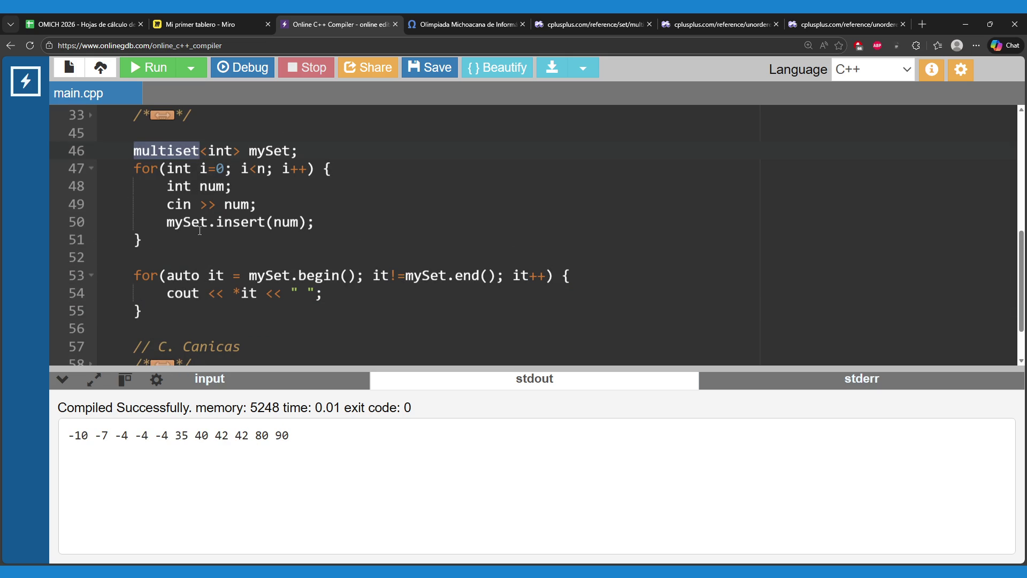
left_click(164, 135)
- Comment out the multiset block with /* above it and */ after the print loop
key("Return")
type("/*")
key("Up")
key("Up")
key("Down")
key("Down")
key("Down")
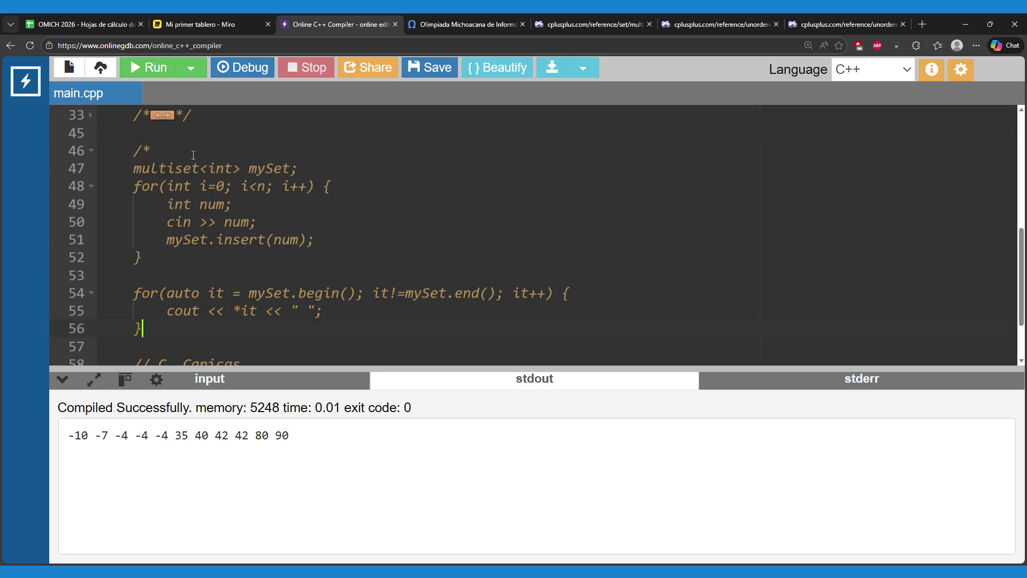
key("Up")
type("*/")
key("Return")
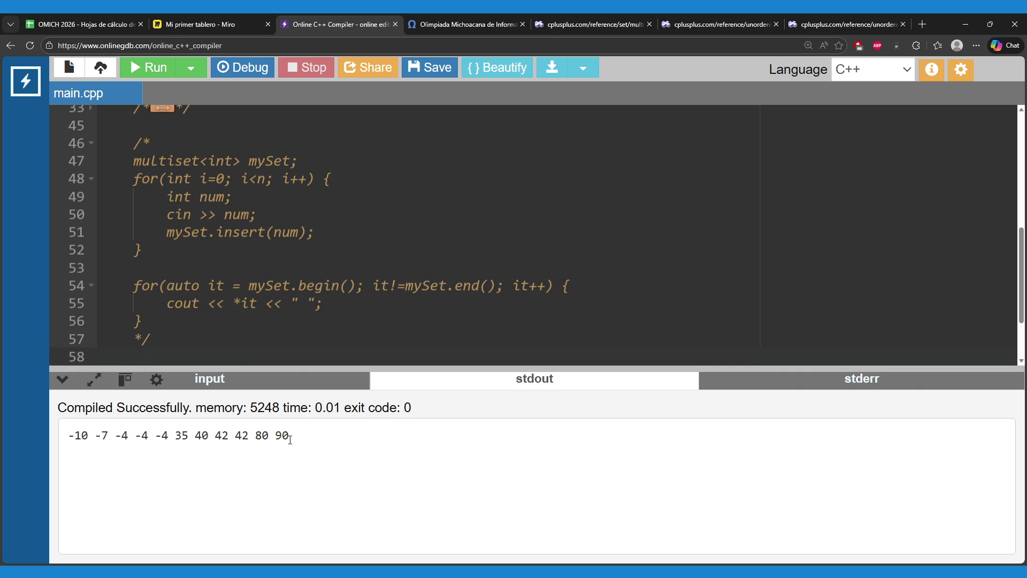
- Point out the repeated -4 values in the previous multiset output
left_click_drag(289, 443, 27, 451)
left_click(74, 452)
left_click_drag(121, 441, 169, 439)
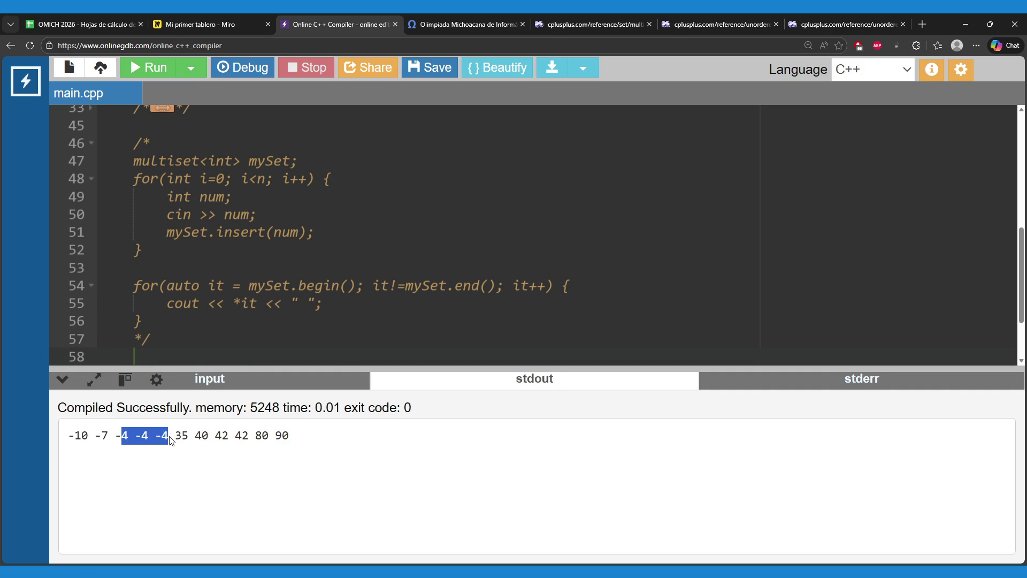
left_click(215, 435)
left_click_drag(213, 436, 249, 436)
left_click(144, 250)
scroll(160, 257, "up", 5)
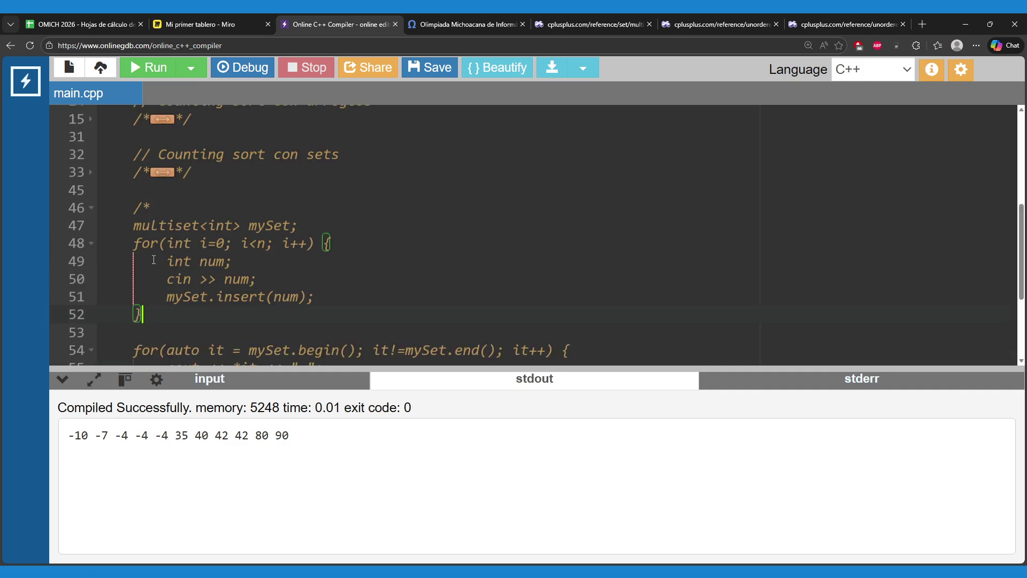
scroll(150, 267, "up", 1)
scroll(110, 289, "down", 1)
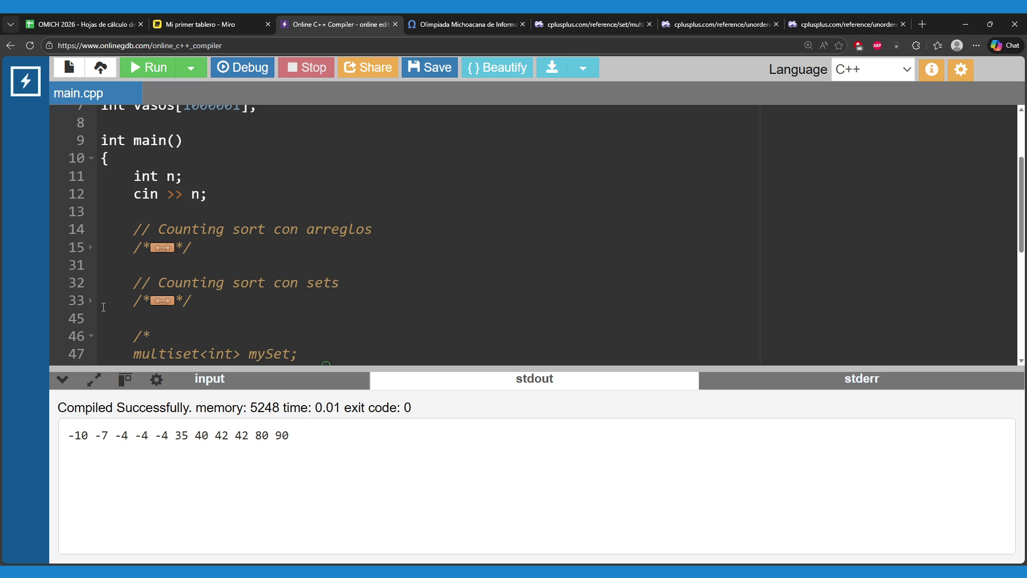
- Expand the set code block and delete its /* and */ markers to uncomment it
left_click(94, 305)
scroll(161, 267, "down", 2)
left_click(172, 238)
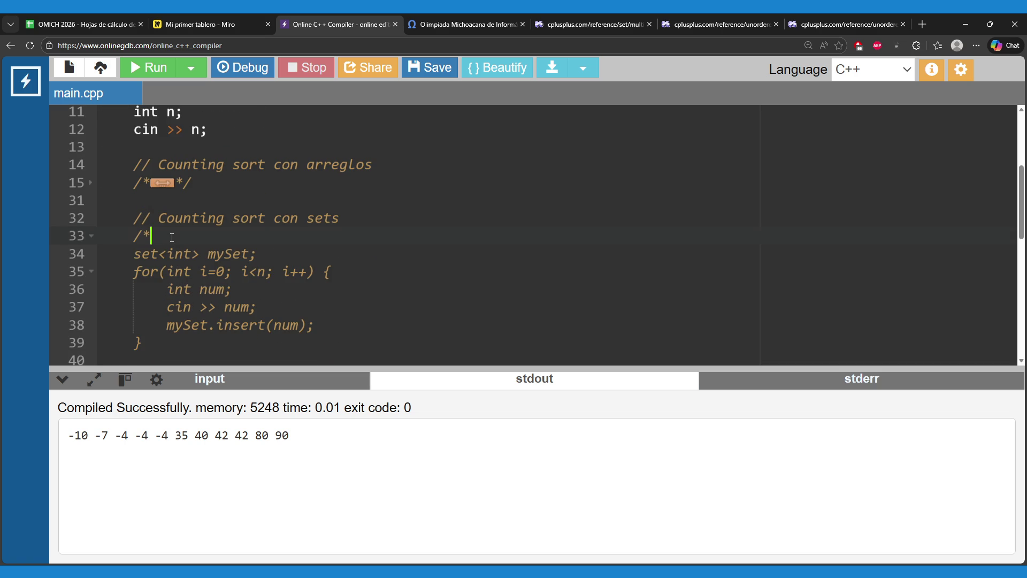
key("BackSpace")
key("BackSpace")
scroll(198, 243, "down", 1)
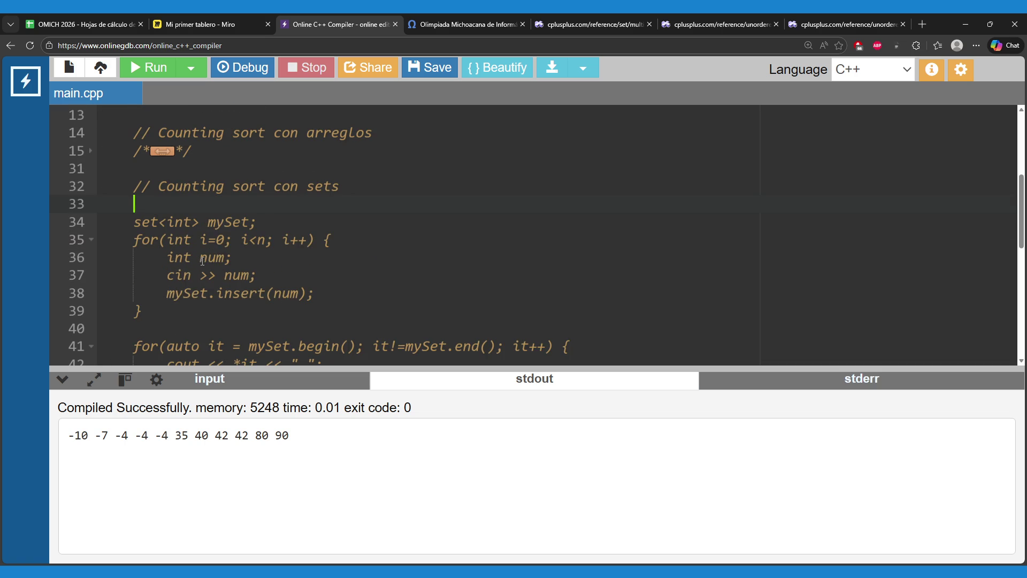
scroll(209, 267, "down", 3)
left_click(189, 306)
key("BackSpace")
key("BackSpace")
scroll(240, 295, "up", 3)
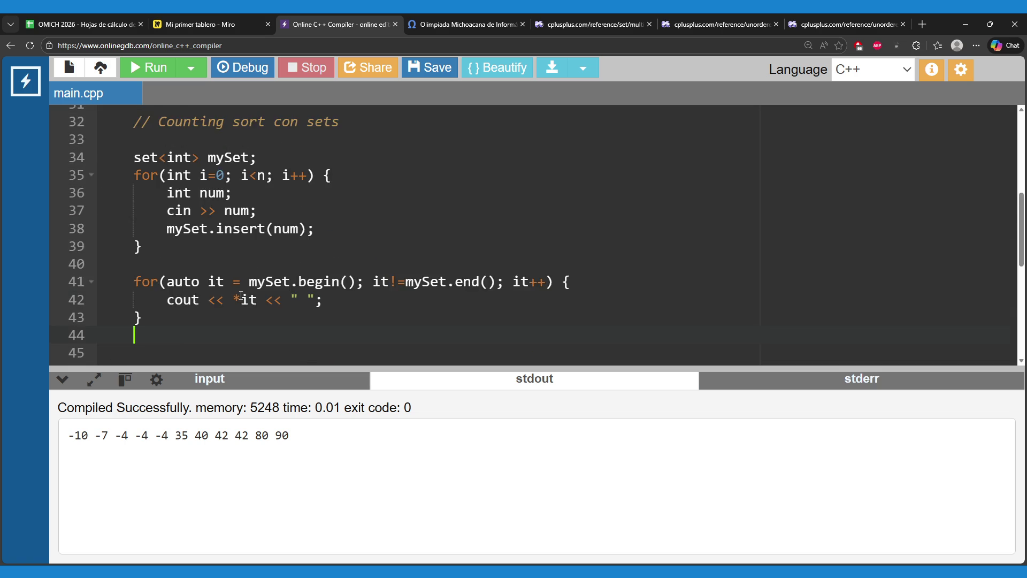
scroll(241, 296, "up", 2)
key("F9")
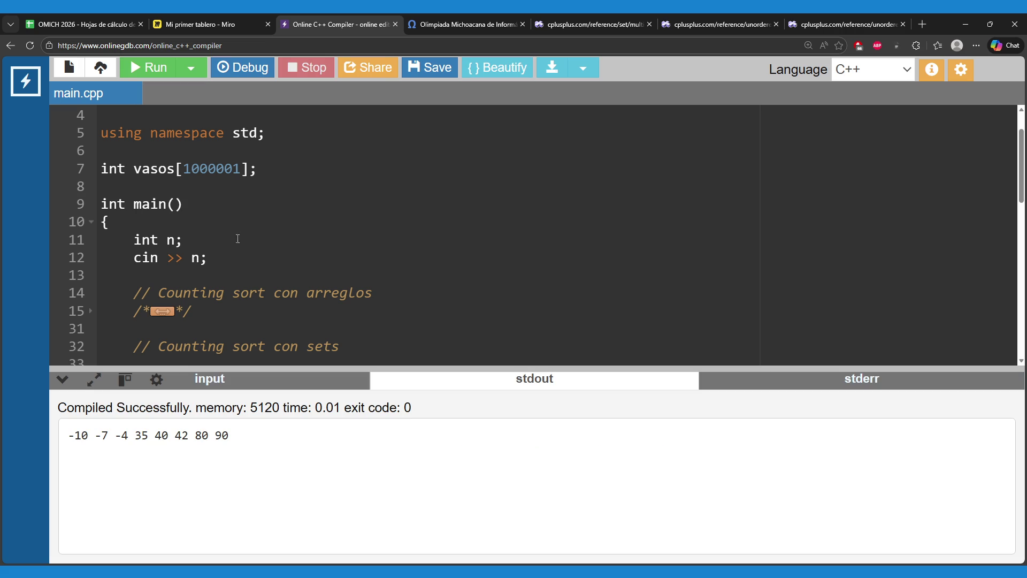
scroll(249, 285, "down", 2)
mouse_move(242, 437)
left_mouse_down()
mouse_move(75, 436)
mouse_move(135, 435)
left_mouse_up()
left_click(117, 455)
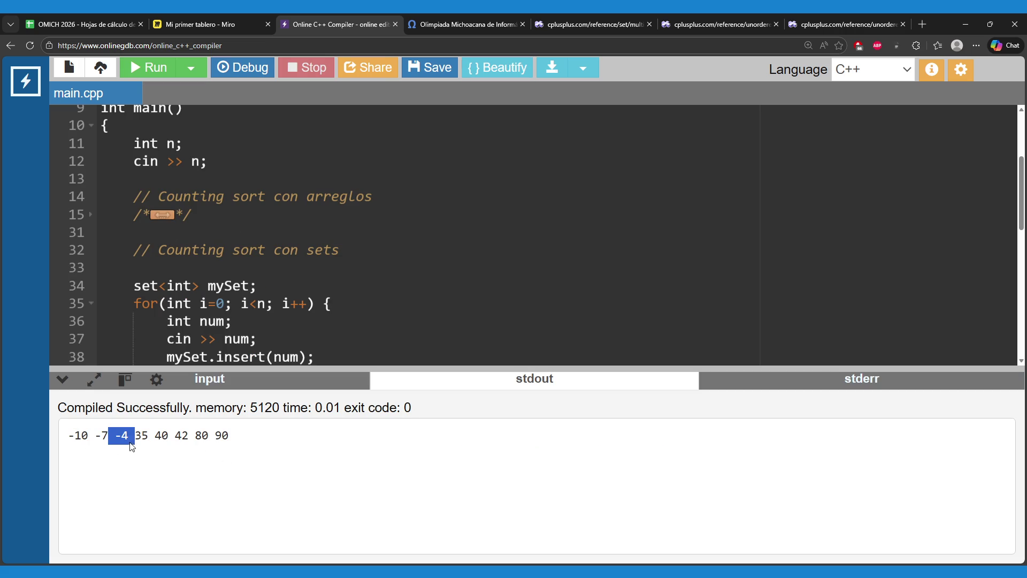
left_click(185, 453)
left_click_drag(168, 435, 195, 435)
scroll(197, 258, "down", 3)
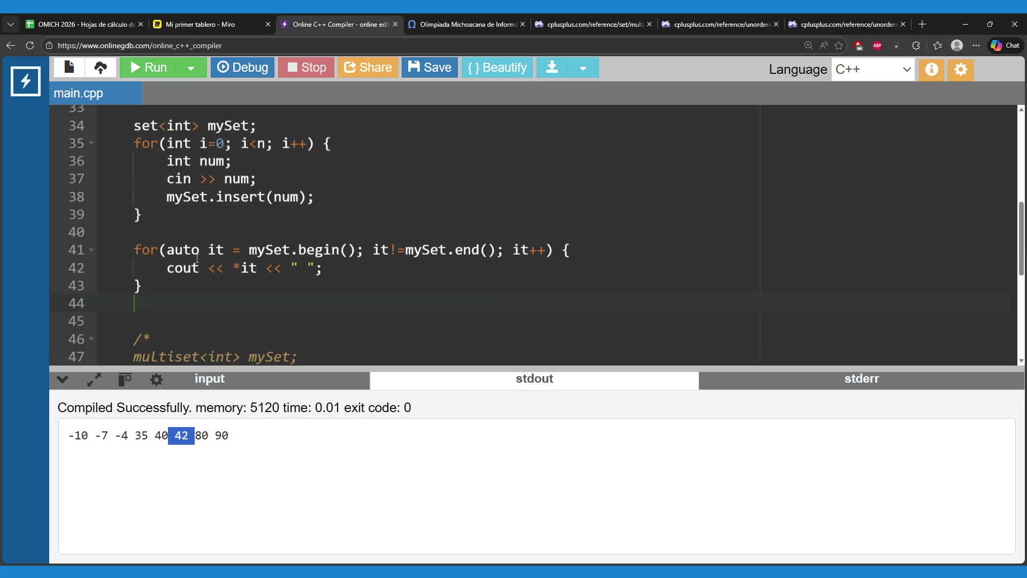
- Comment the set code out again with /* on line 33 and */ after it
left_click_drag(129, 158, 141, 317)
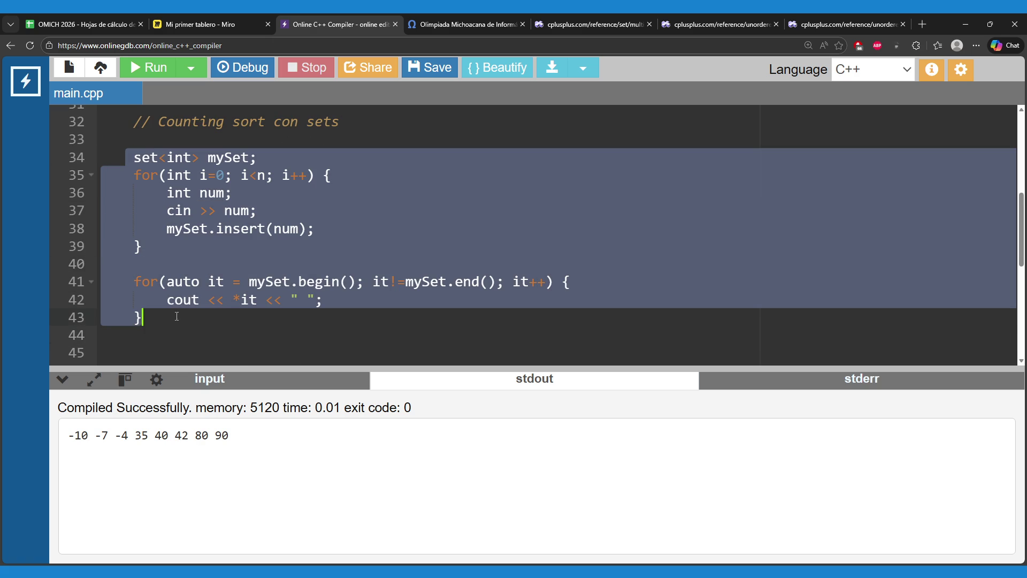
left_click(163, 141)
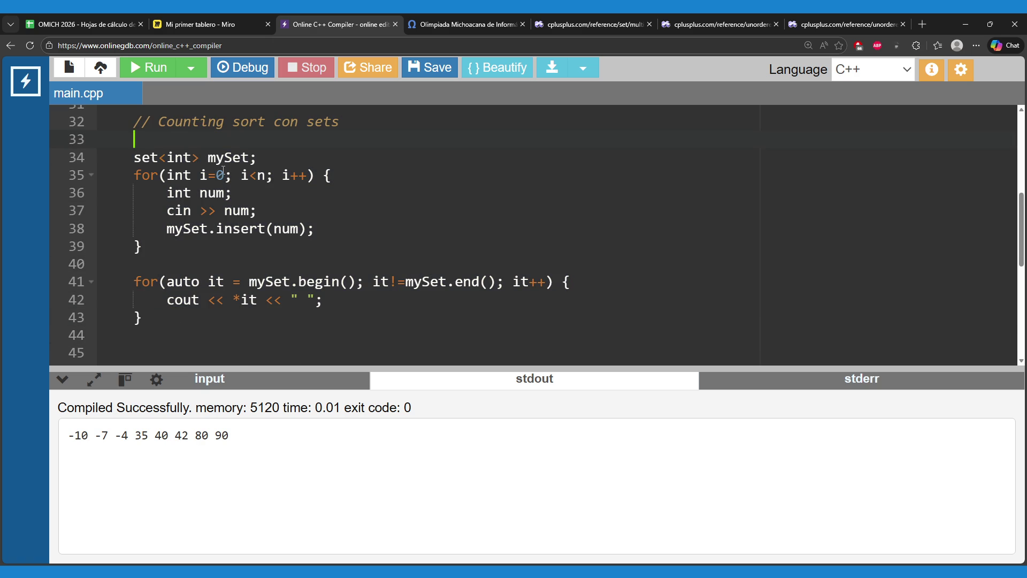
type("/*")
key("Down")
key("Down")
key("Down")
key("Down")
key("Down")
key("Down")
type("*/")
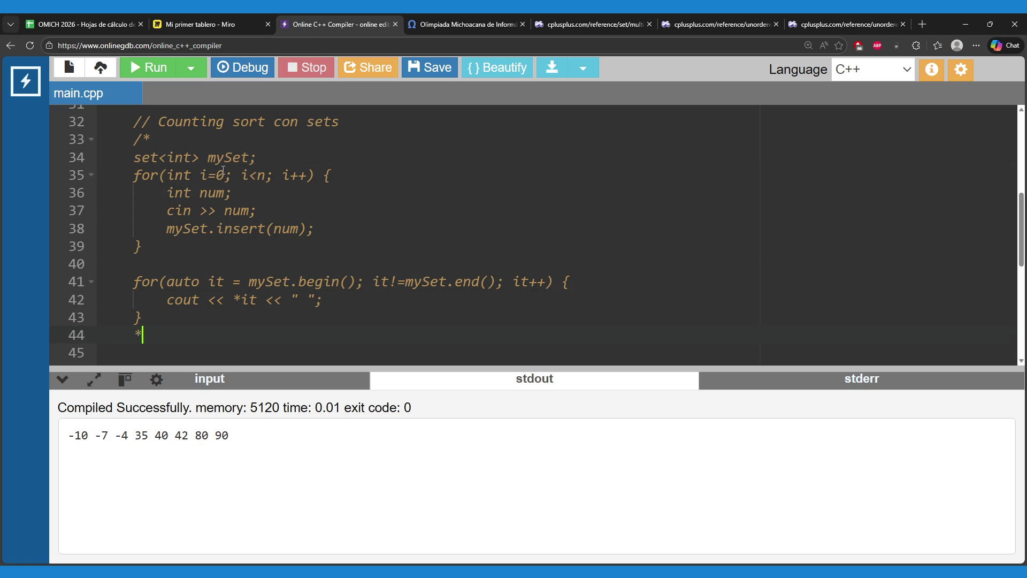
left_click(241, 68)
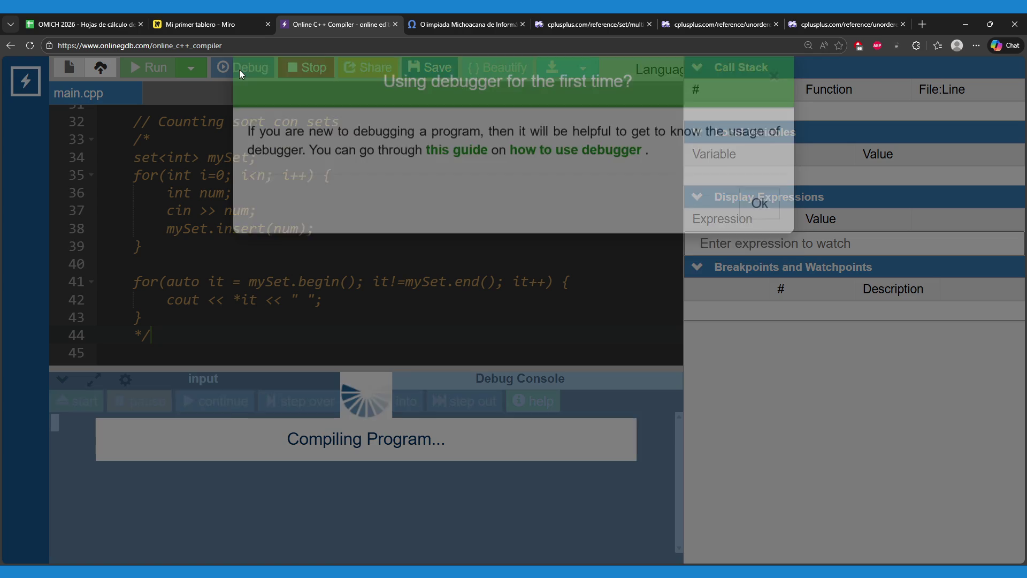
- Dismiss the first-time debugger notice, stop the debug session, and show the standard input
left_click(758, 238)
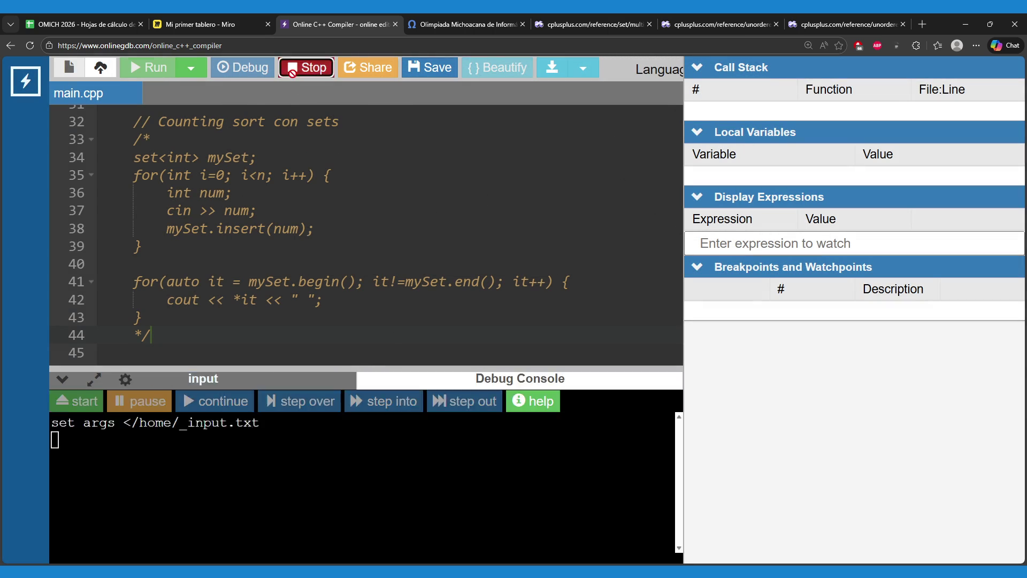
left_click(306, 67)
left_click(245, 262)
left_click(275, 378)
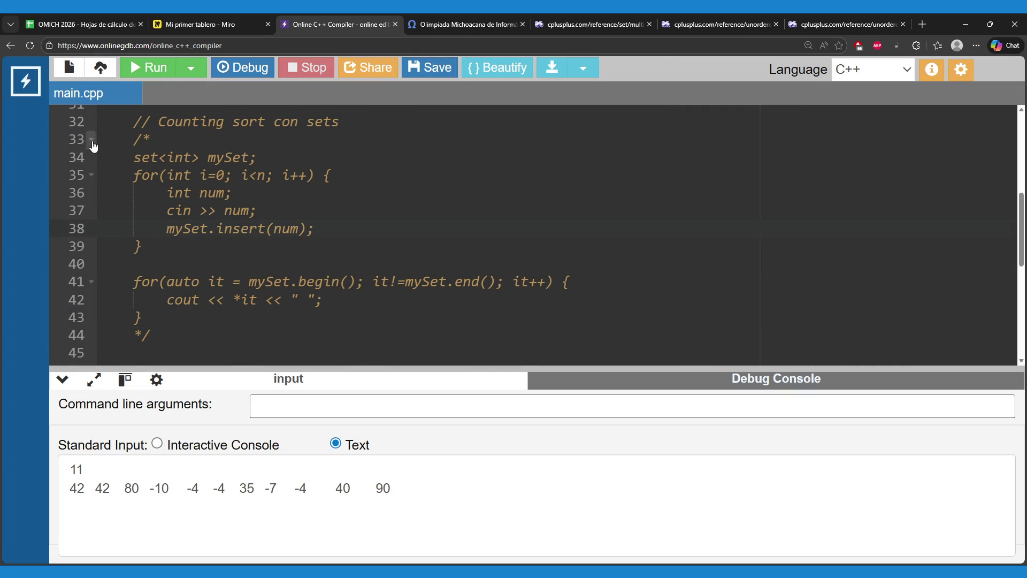
- Fold the commented-out set block and go to the /* opener on line 46
left_click(91, 140)
left_click(176, 177)
scroll(192, 193, "down", 2)
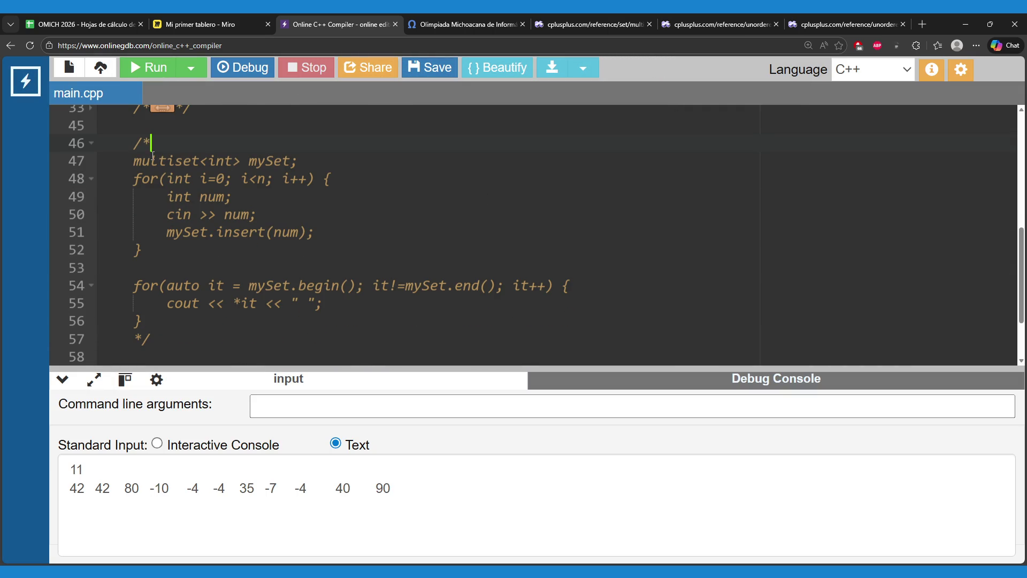
- Uncomment the multiset code by deleting /* on line 46 and */ on line 57
key("BackSpace")
key("BackSpace")
scroll(165, 300, "down", 2)
left_click(165, 301)
key("BackSpace")
key("BackSpace")
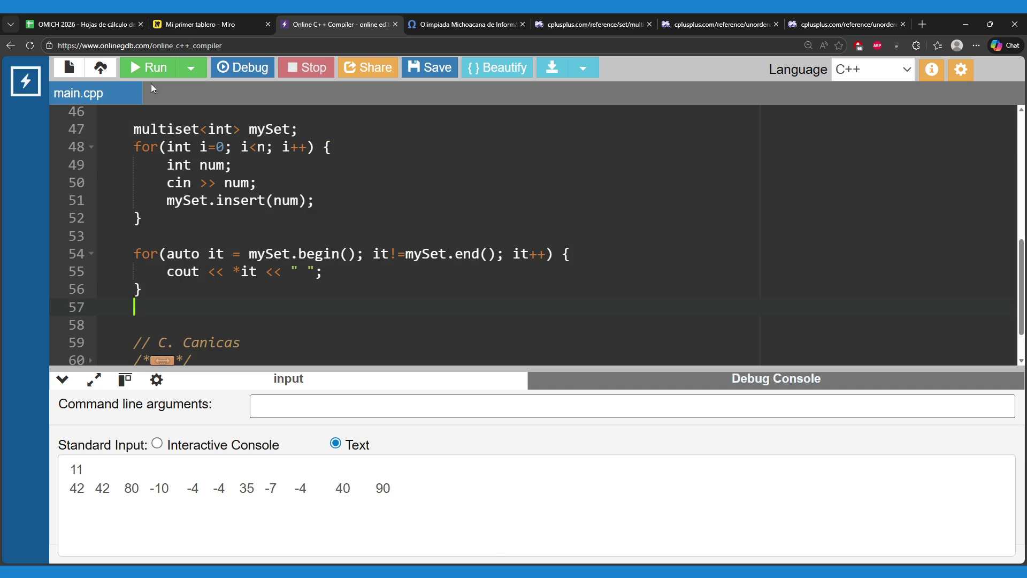
- Run the multiset version and highlight the 42 80 90 portion of the sorted output
left_click(151, 75)
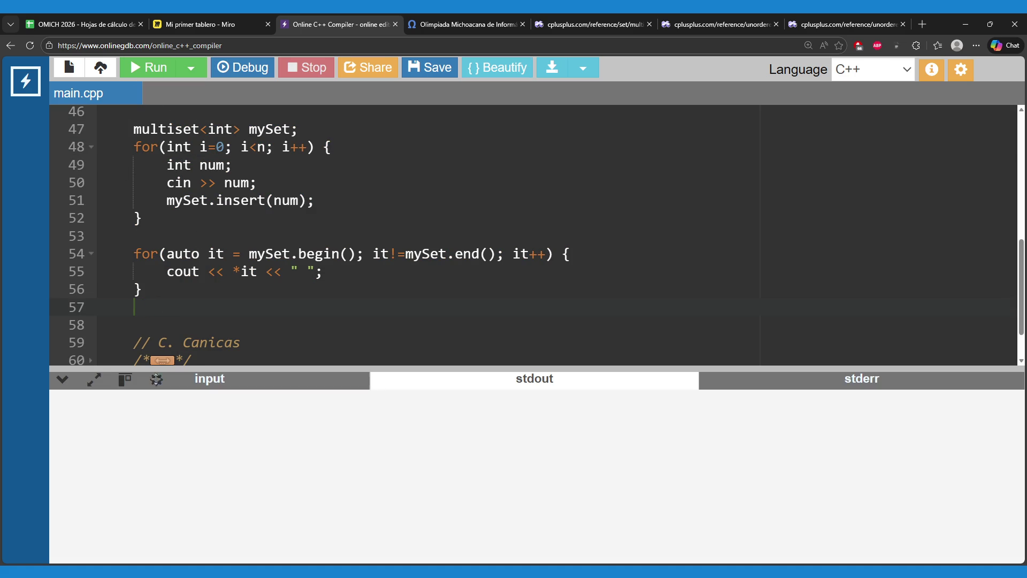
mouse_move(301, 441)
left_mouse_down()
mouse_move(221, 431)
mouse_move(153, 457)
left_mouse_up()
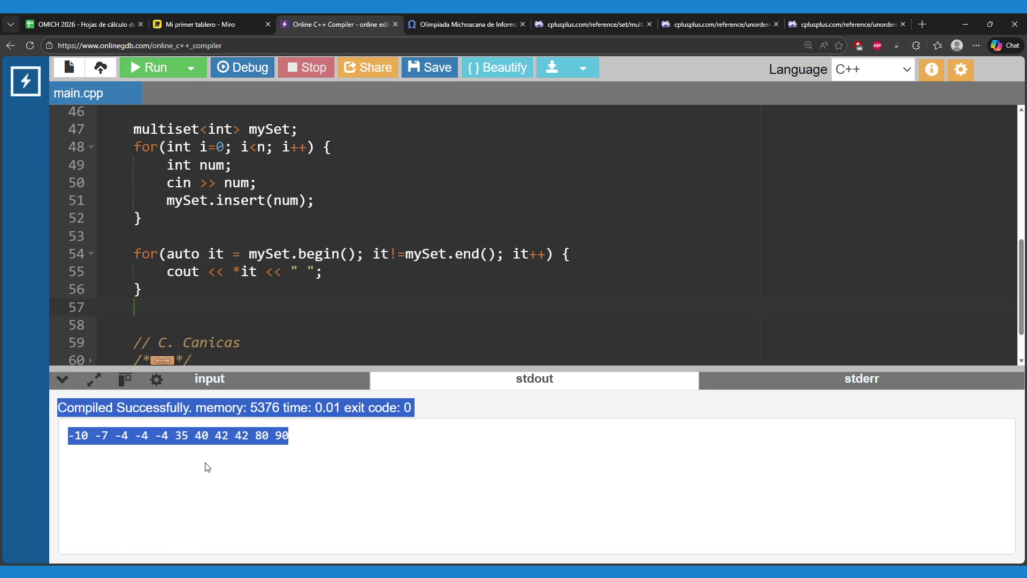
left_click(267, 472)
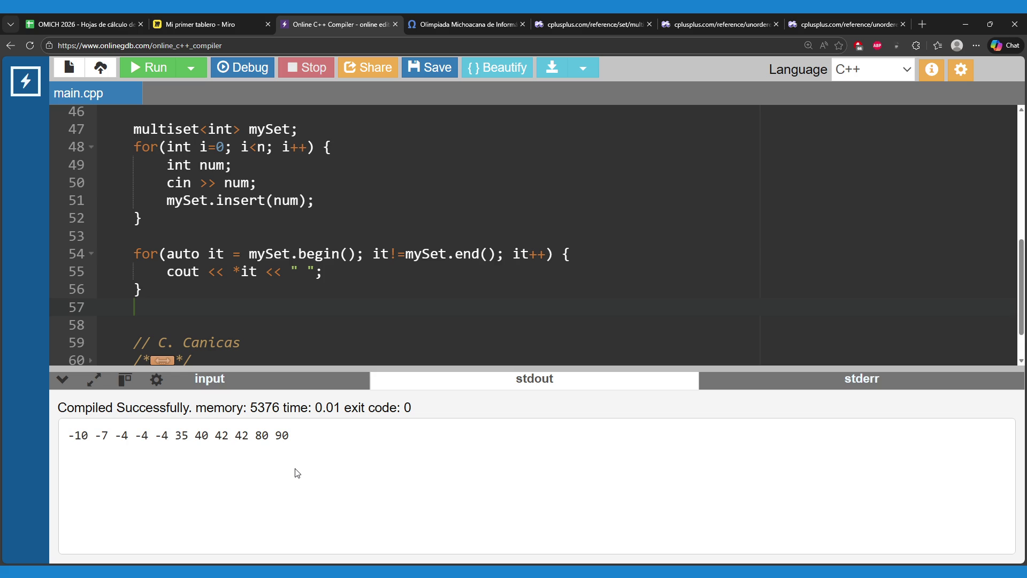
left_click(573, 23)
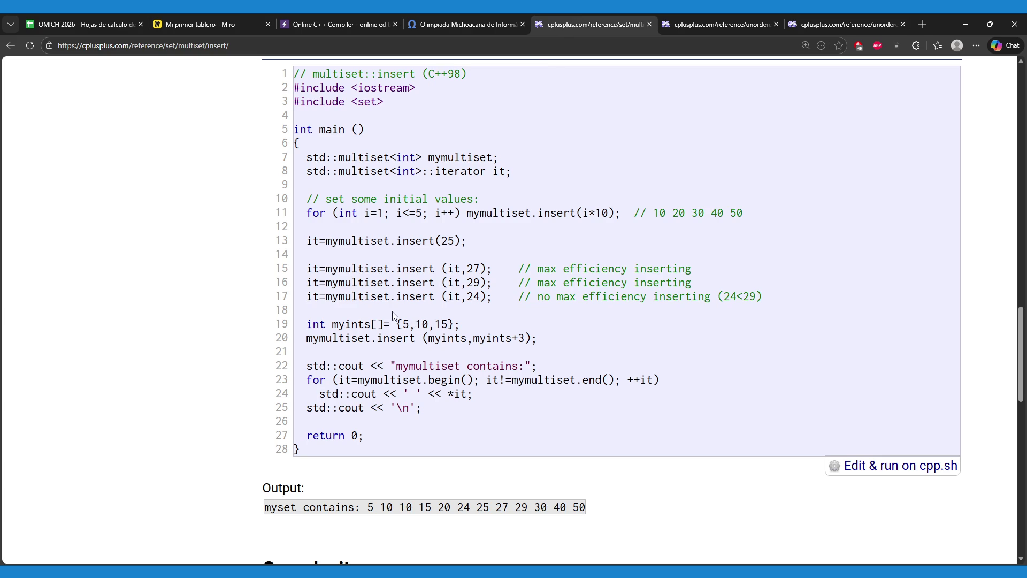
- Highlight the insert call in the multiset::insert example, then close that reference tab
left_click_drag(326, 269, 403, 268)
left_click(433, 320)
scroll(520, 345, "up", 20)
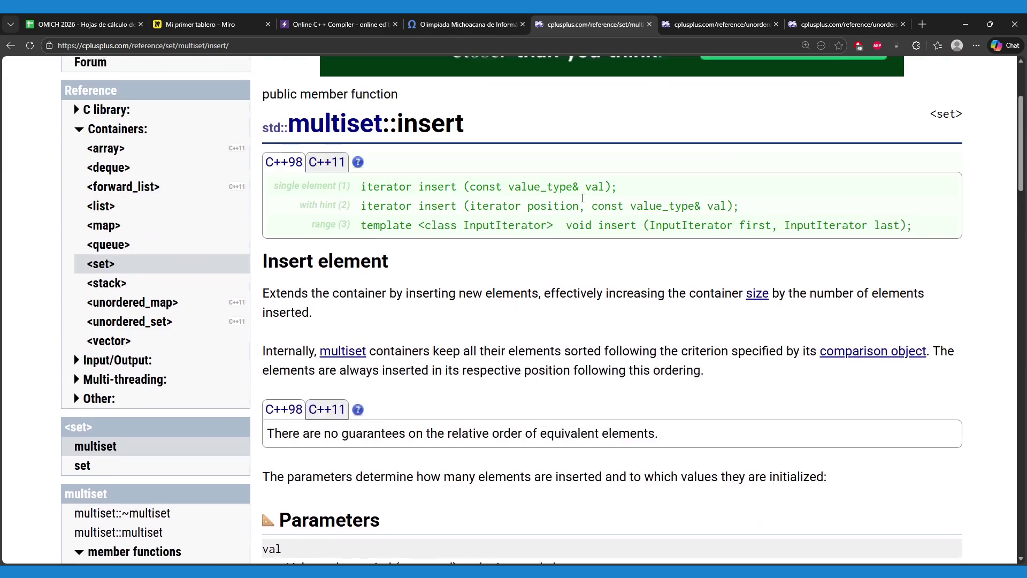
left_click(649, 24)
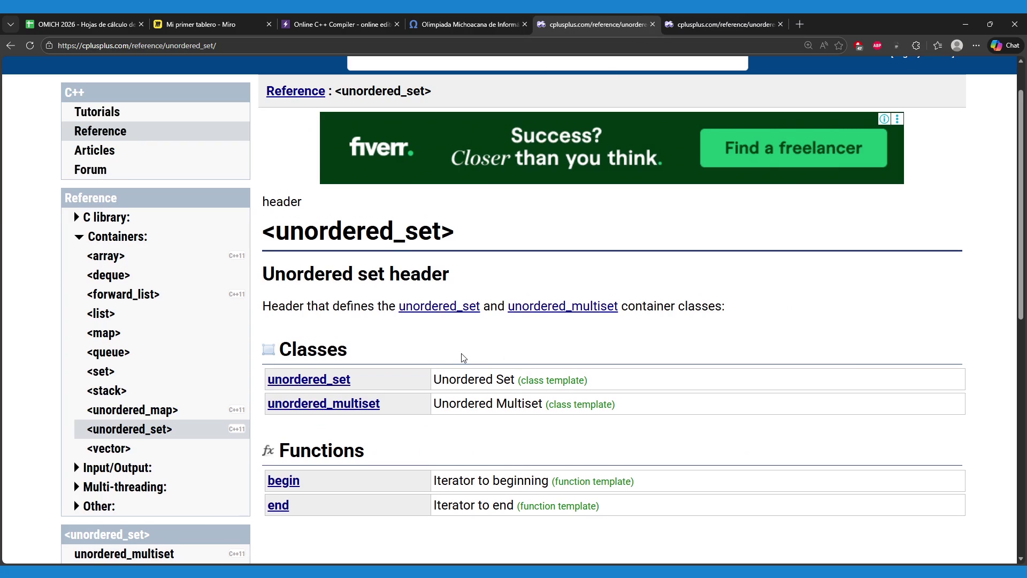
- Glance at the <unordered_set> header page and return to the OnlineGDB compiler
scroll(463, 357, "down", 2)
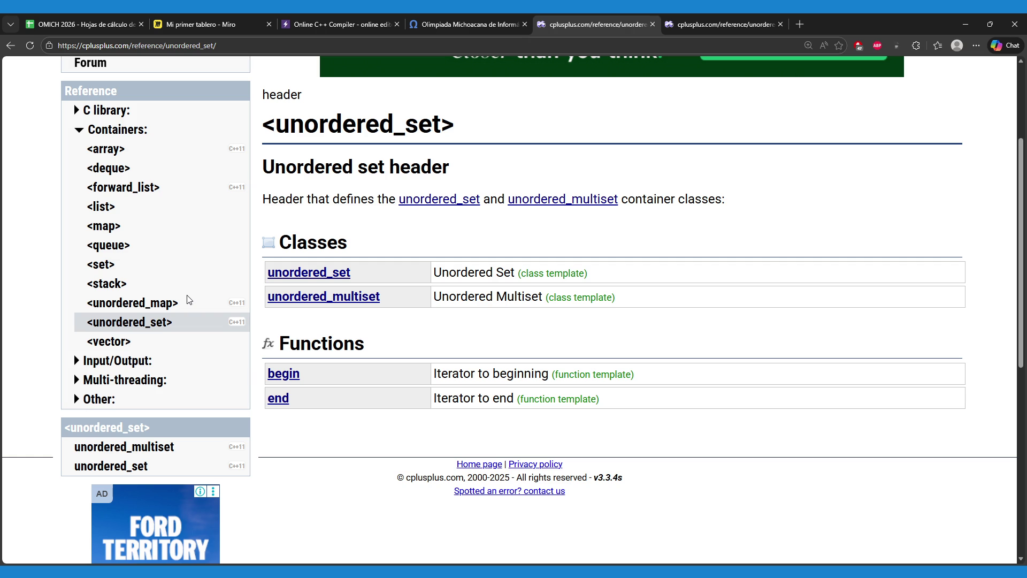
left_click(448, 21)
left_click(348, 22)
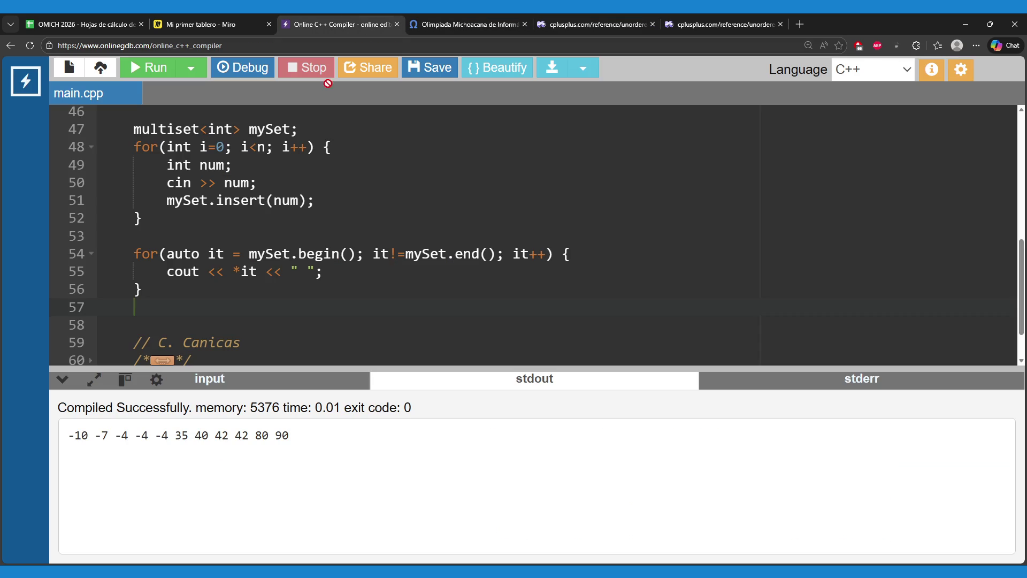
- Highlight 'set' in multiset on line 47 and the three repeated -4 values in stdout
scroll(185, 250, "up", 1)
left_click_drag(175, 160, 199, 160)
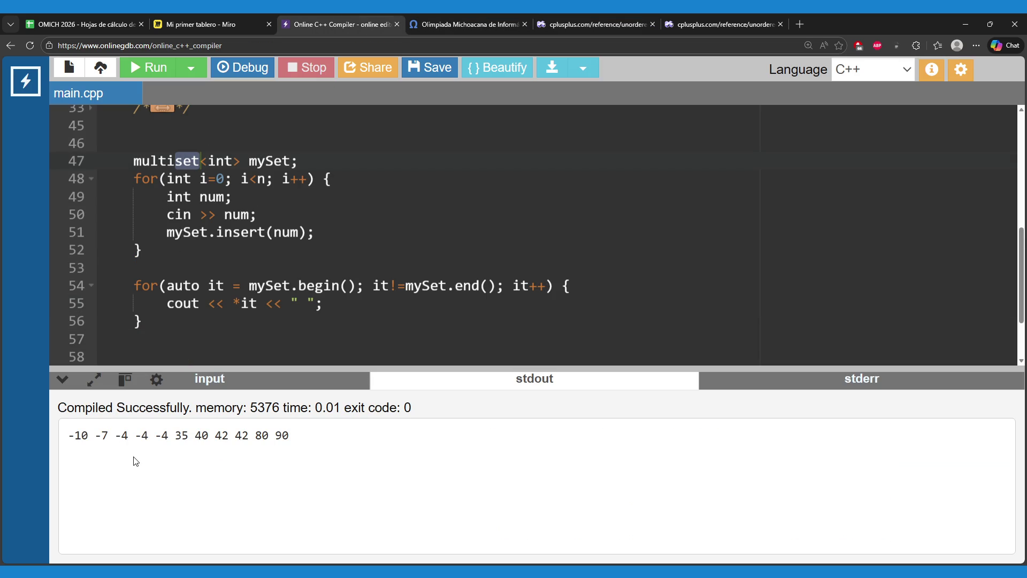
left_click_drag(112, 435, 169, 437)
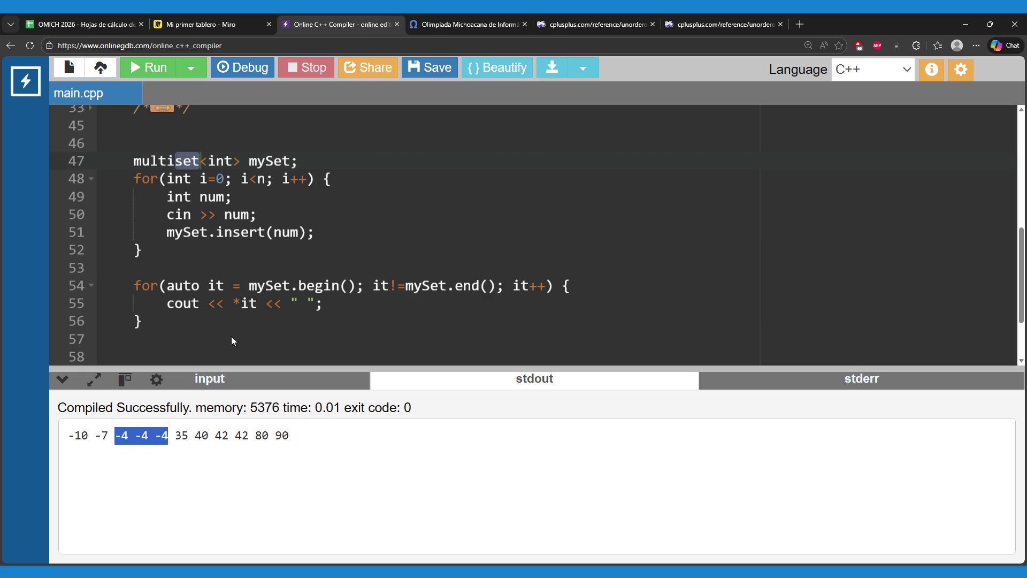
left_click(269, 267)
left_click(615, 16)
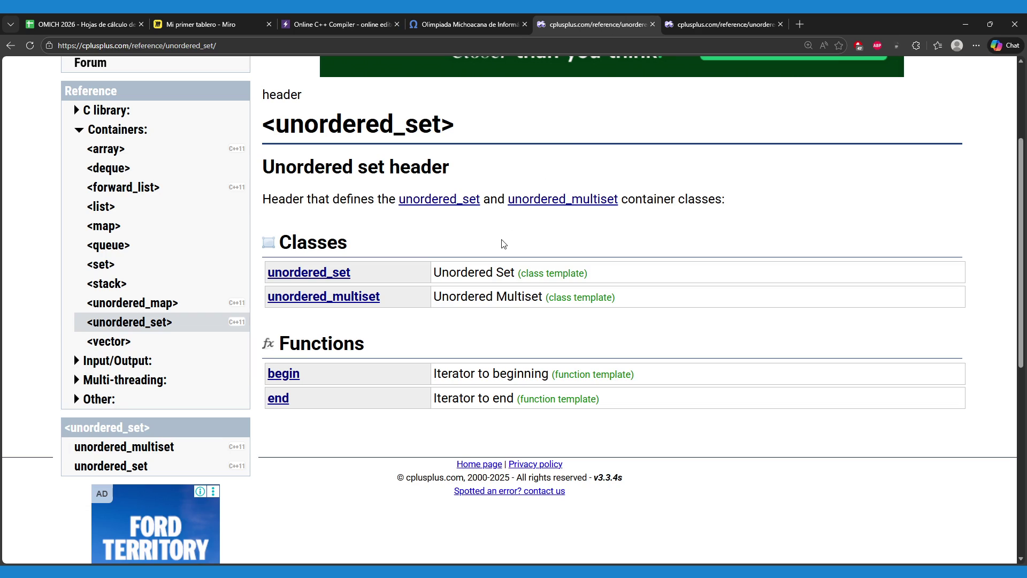
- Open the std::unordered_set reference and highlight that each element is uniquely identified by its value
left_click(343, 275)
scroll(405, 380, "down", 2)
scroll(404, 380, "down", 1)
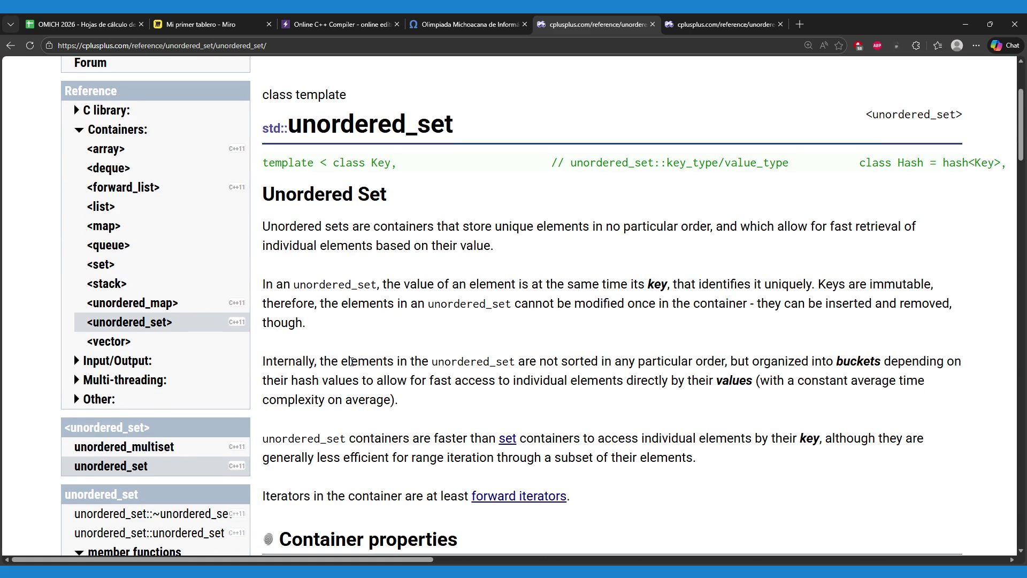
scroll(352, 362, "down", 5)
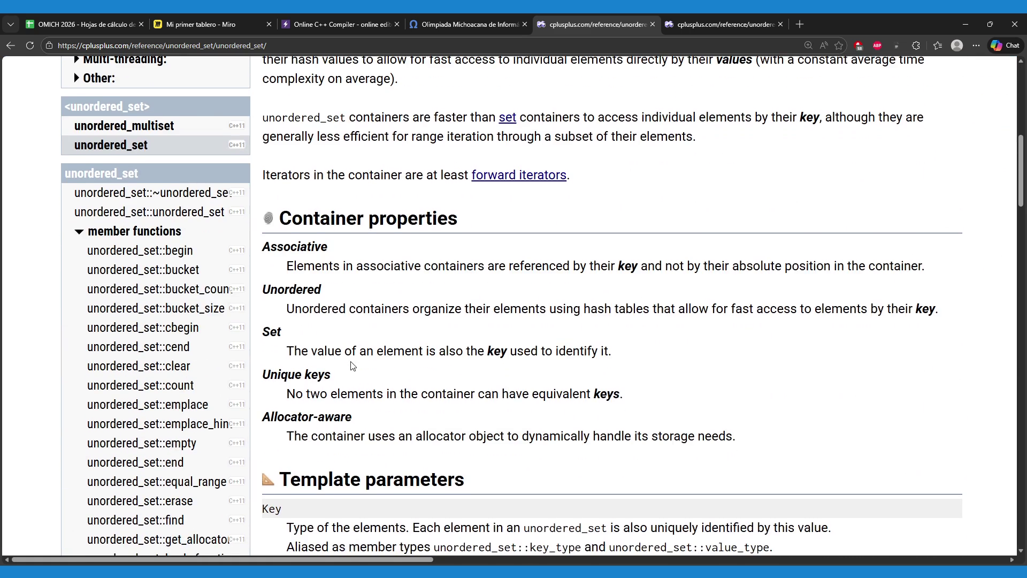
scroll(352, 366, "down", 2)
scroll(353, 366, "down", 1)
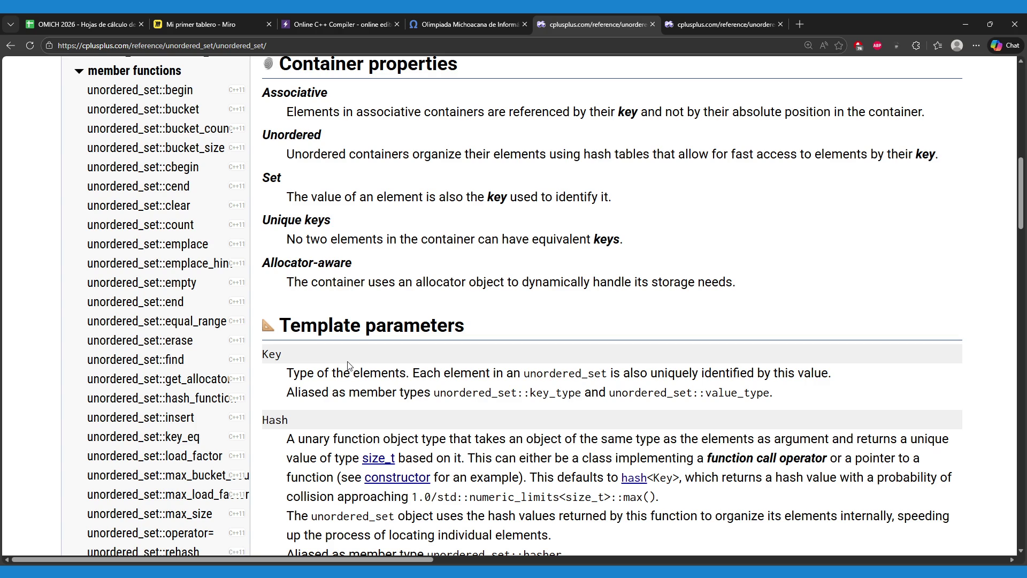
left_click_drag(608, 373, 829, 373)
- Scroll to the member functions and open the erase reference in a new tab
scroll(543, 447, "down", 1)
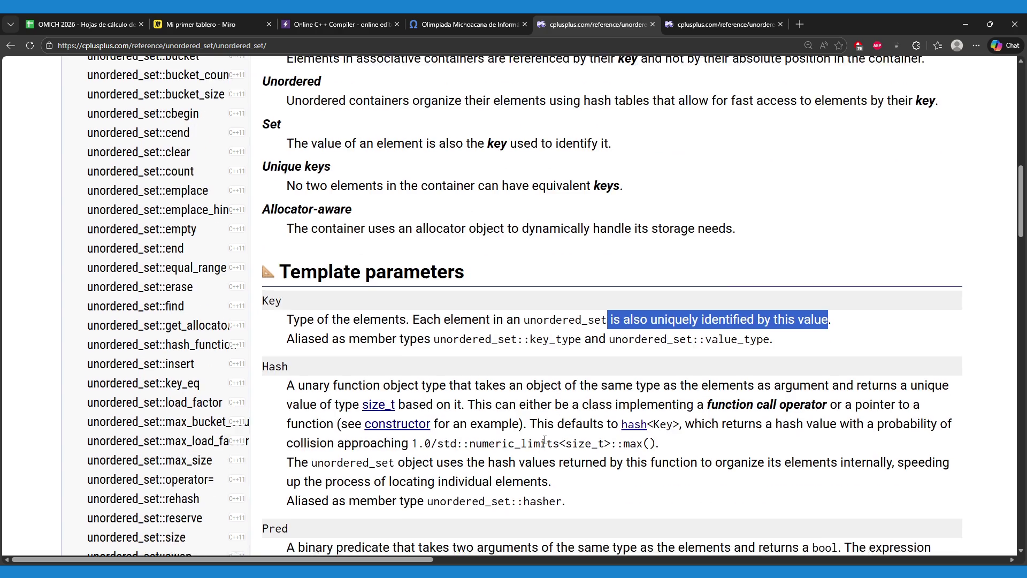
scroll(543, 447, "down", 1)
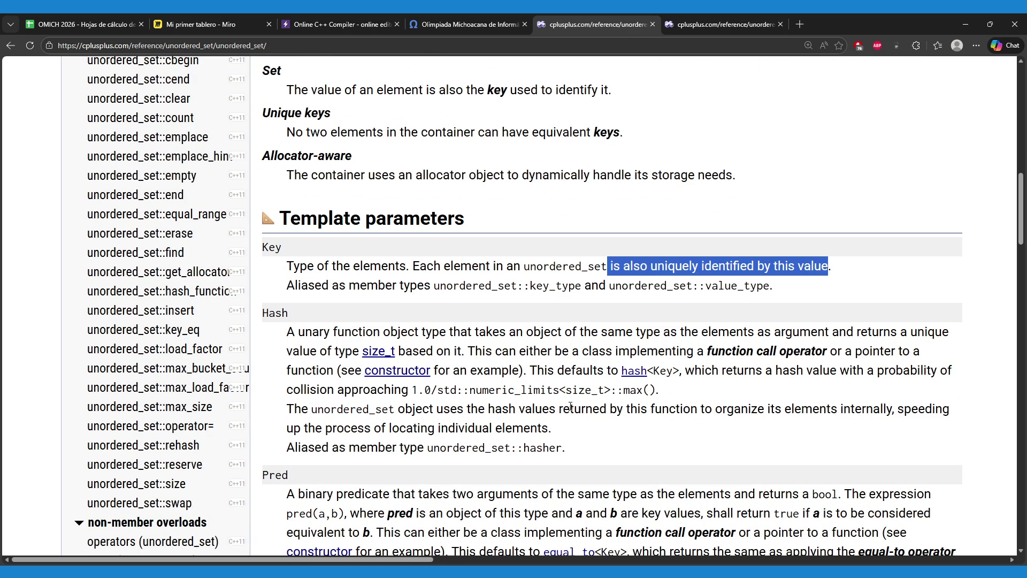
scroll(571, 406, "down", 8)
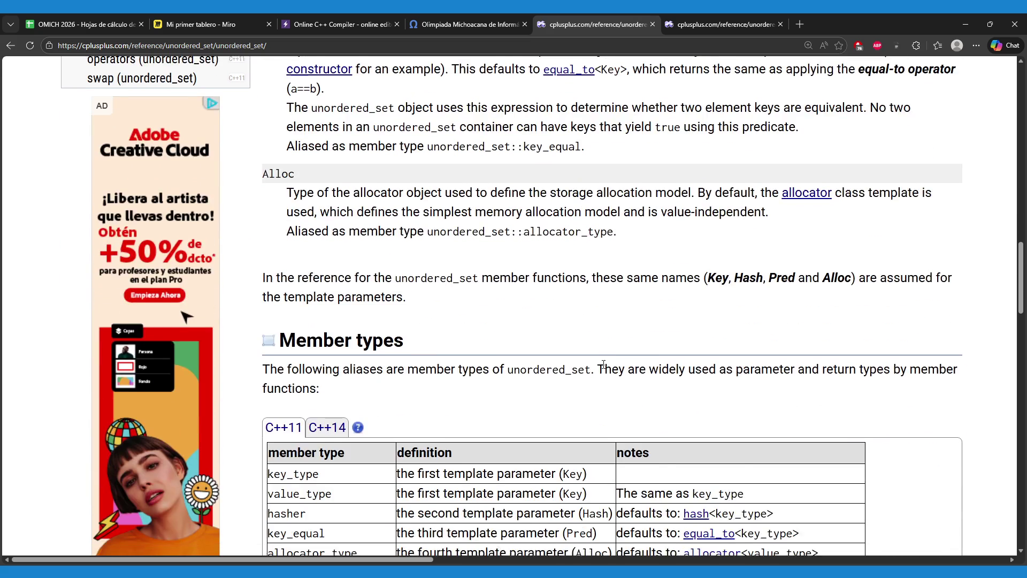
scroll(603, 364, "down", 10)
scroll(592, 370, "down", 5)
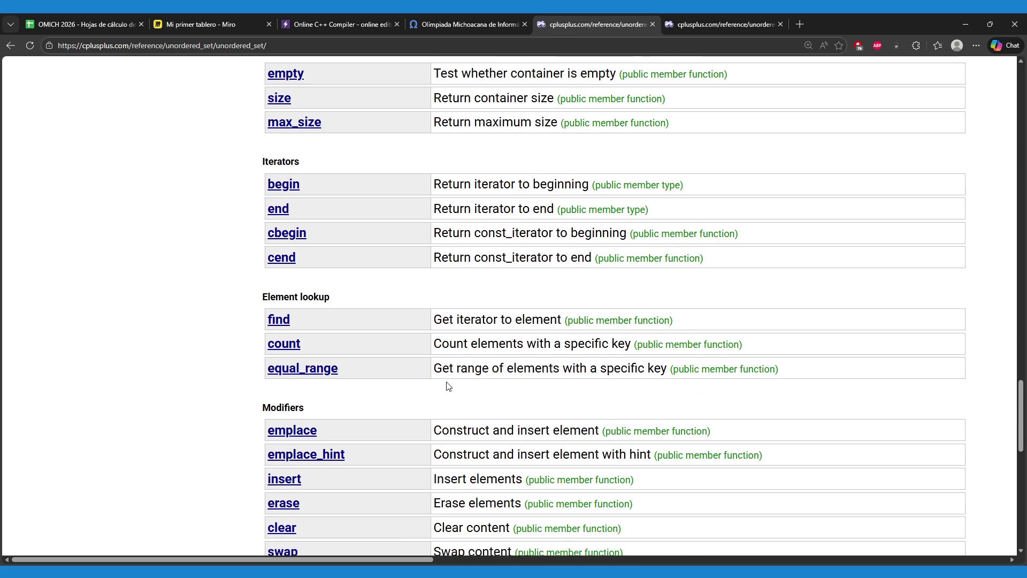
scroll(449, 385, "down", 3)
middle_click(289, 344)
left_click(710, 20)
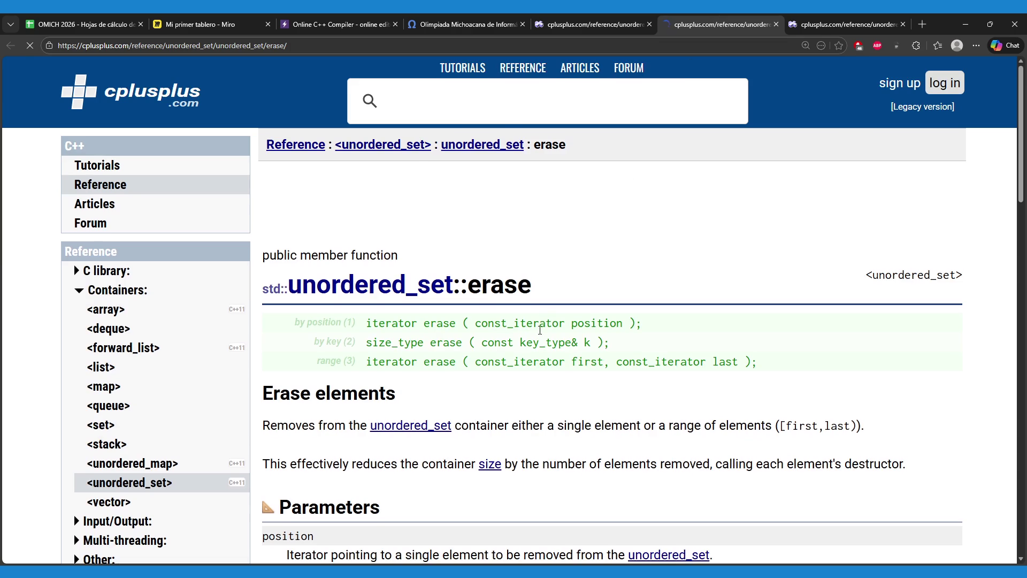
scroll(539, 374, "down", 20)
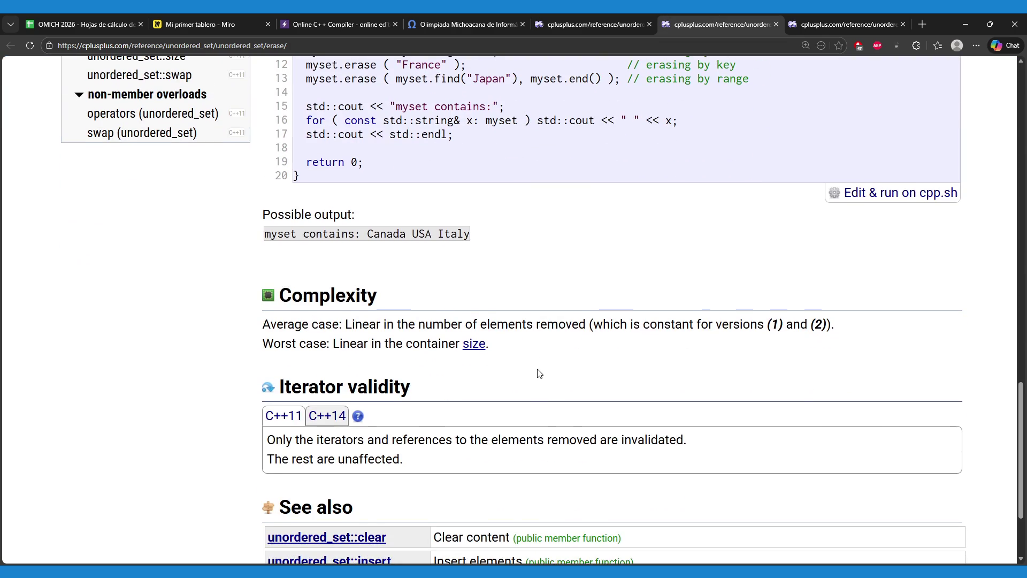
scroll(540, 374, "down", 3)
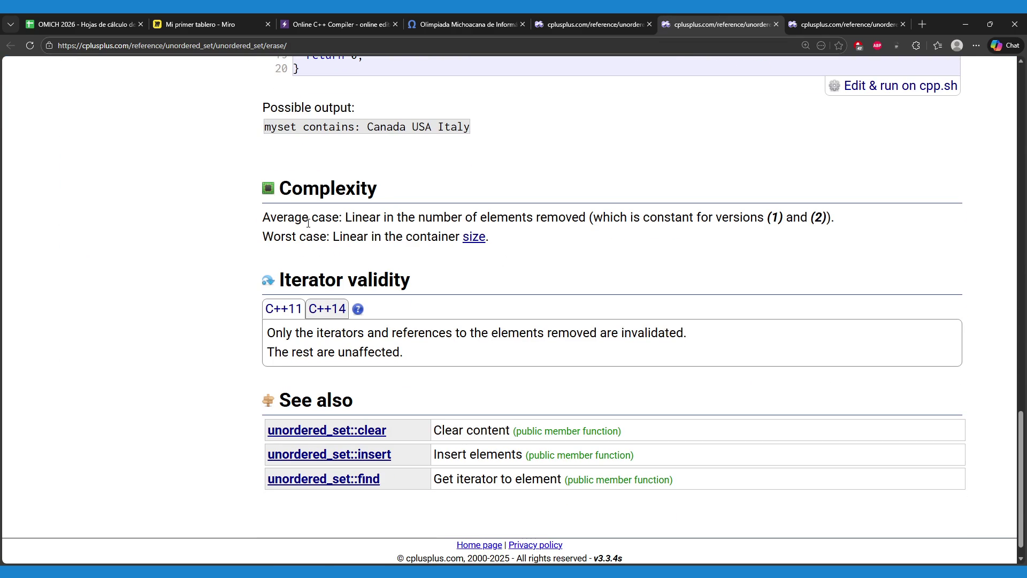
scroll(343, 230, "down", 1)
left_click_drag(333, 214, 460, 214)
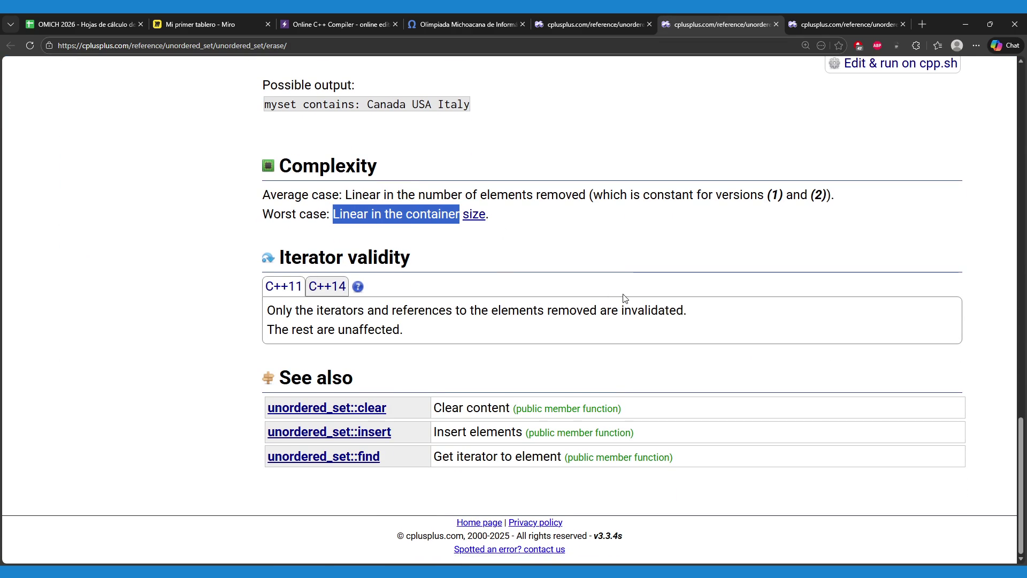
left_click(621, 214)
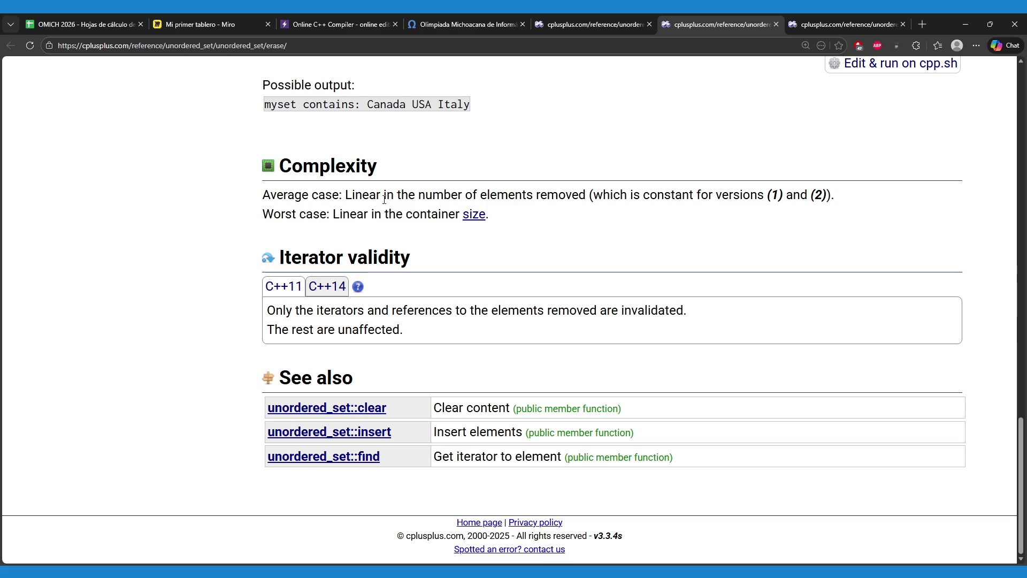
left_click_drag(350, 195, 262, 194)
left_click(623, 194)
left_click_drag(587, 195, 810, 198)
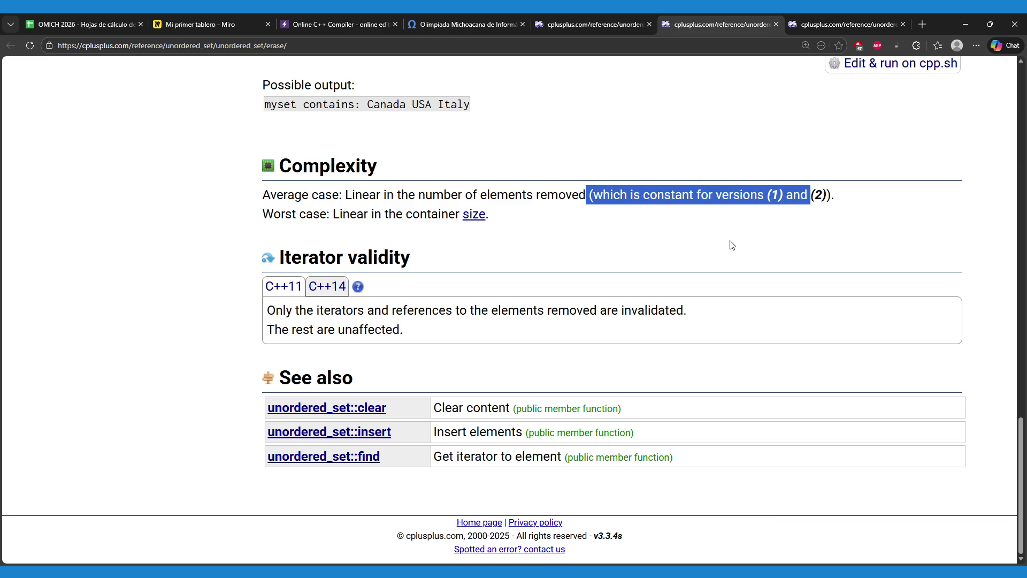
left_click(686, 261)
scroll(682, 257, "up", 1)
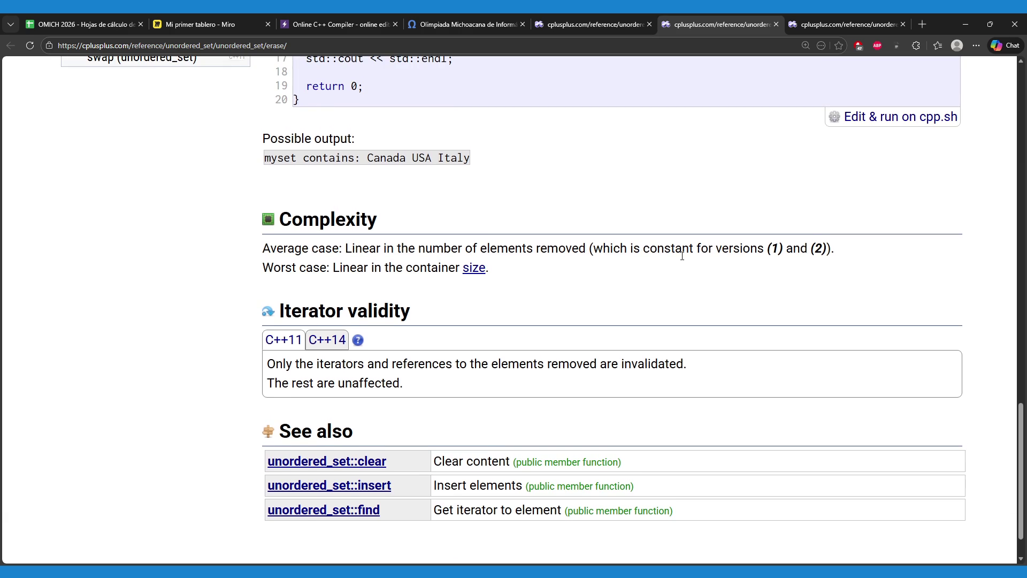
scroll(683, 255, "up", 2)
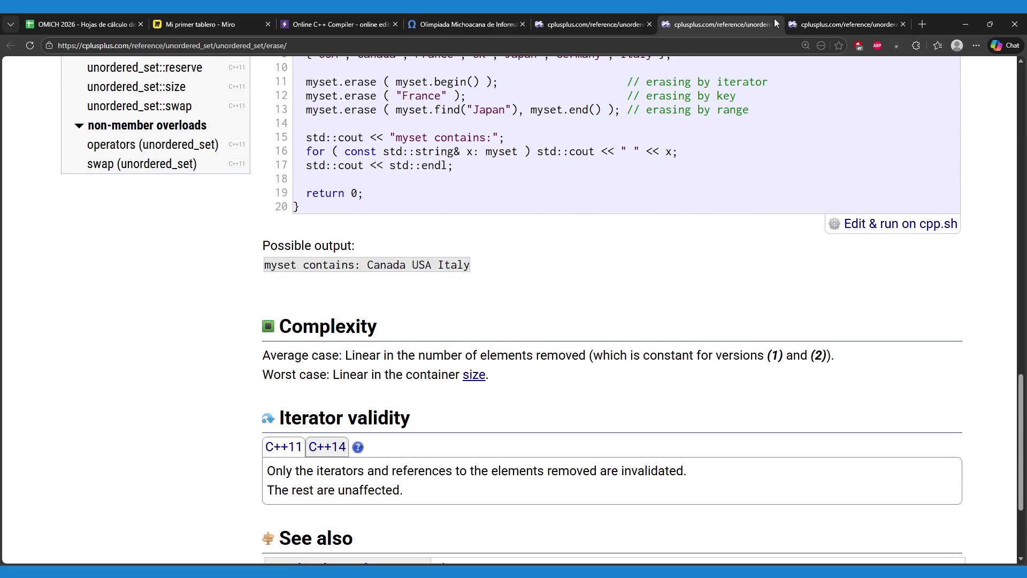
left_click(776, 24)
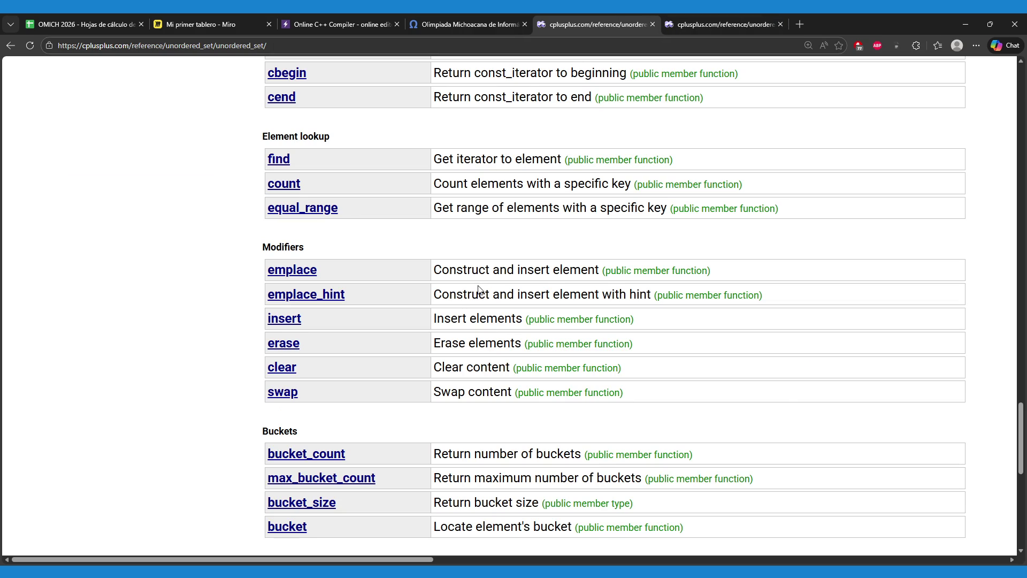
scroll(458, 314, "up", 1)
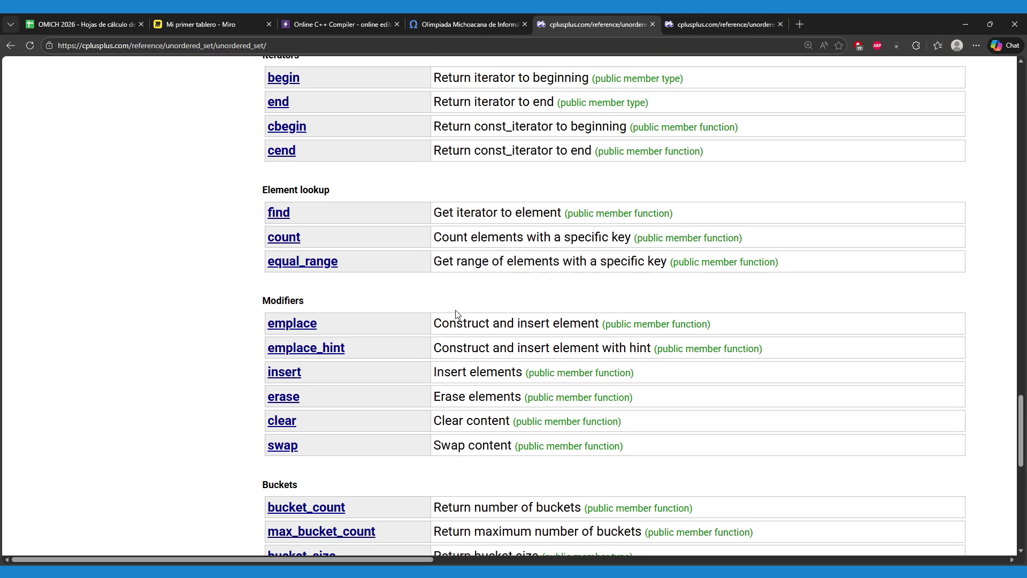
left_click(480, 15)
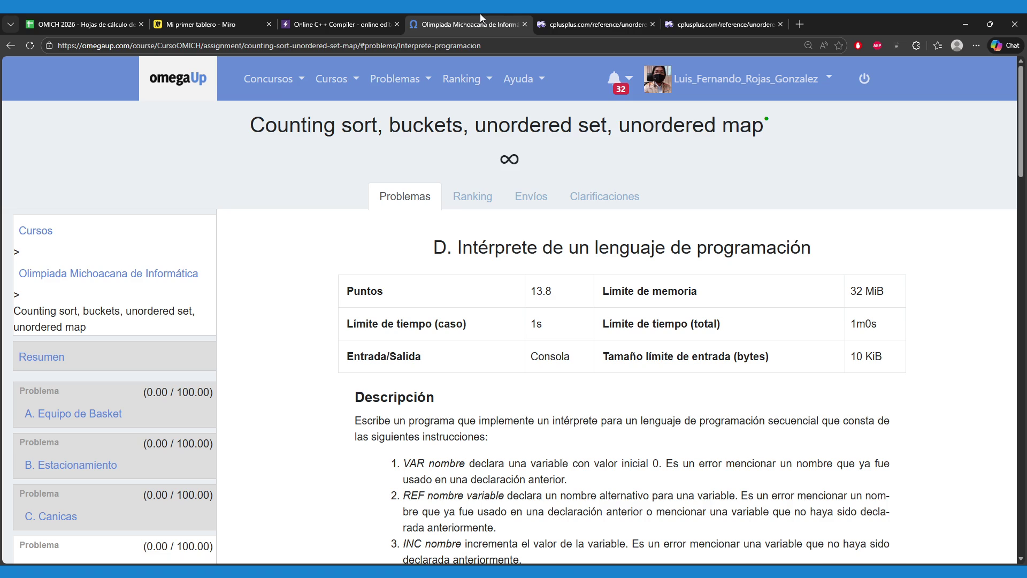
left_click(541, 15)
scroll(384, 187, "up", 7)
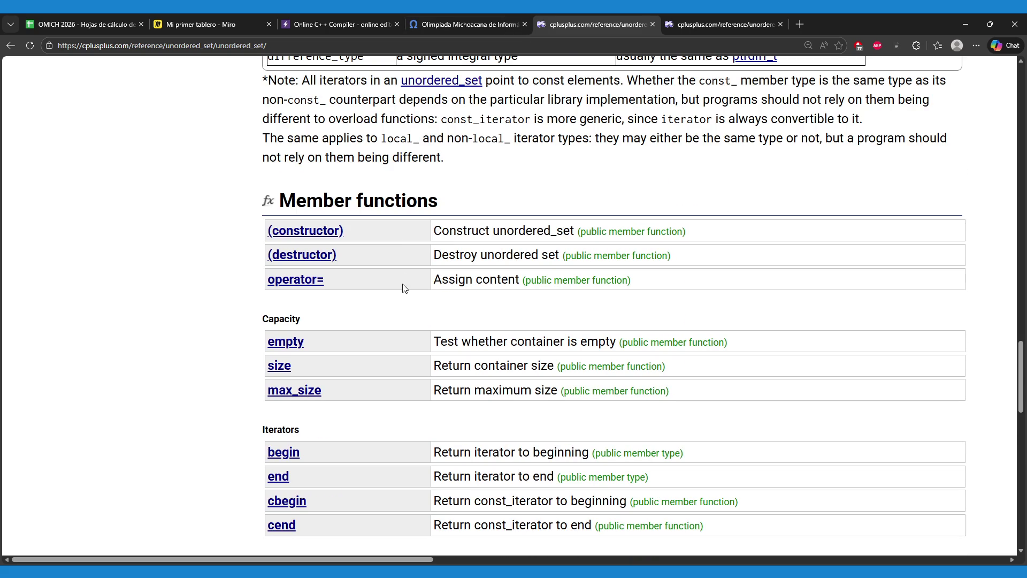
scroll(404, 288, "up", 15)
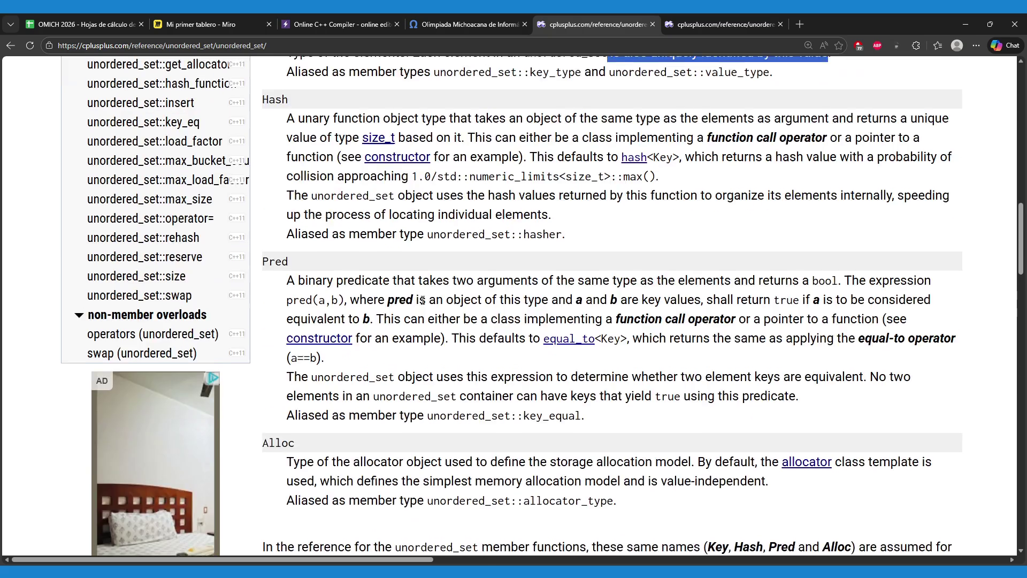
scroll(422, 300, "up", 4)
left_click(474, 280)
left_click_drag(556, 285, 525, 304)
scroll(501, 304, "down", 7)
scroll(490, 311, "down", 18)
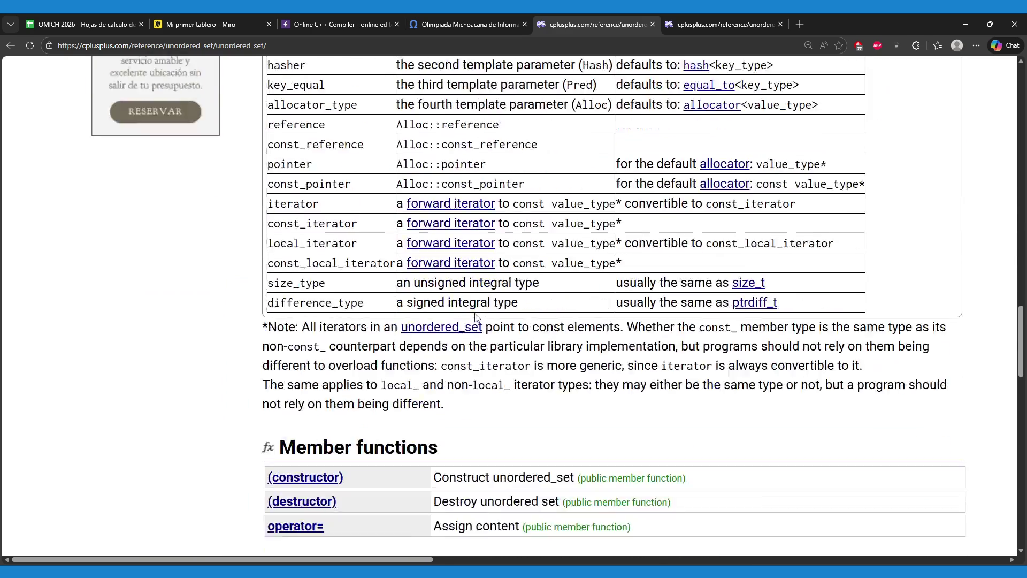
scroll(291, 363, "down", 3)
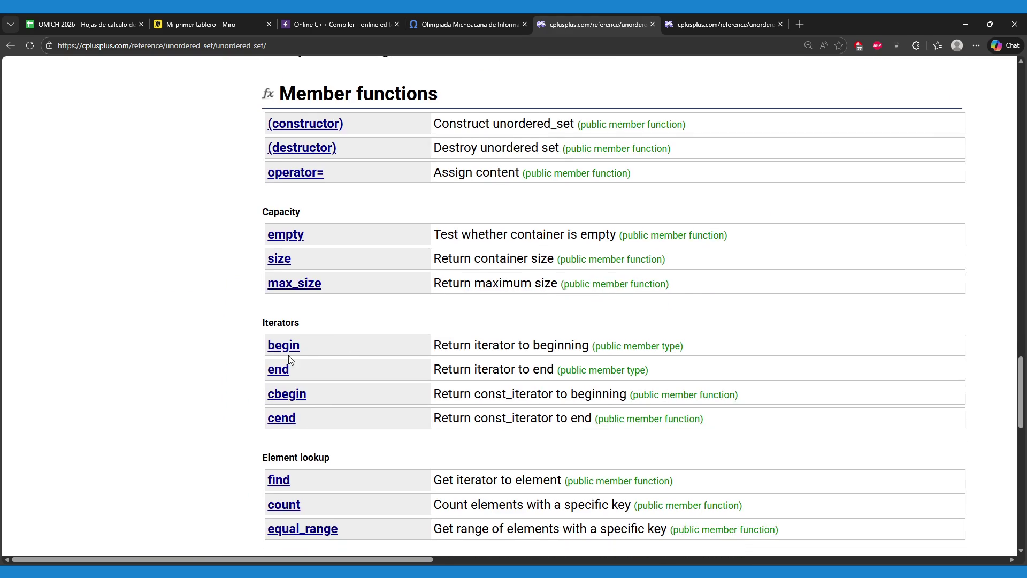
scroll(246, 385, "down", 1)
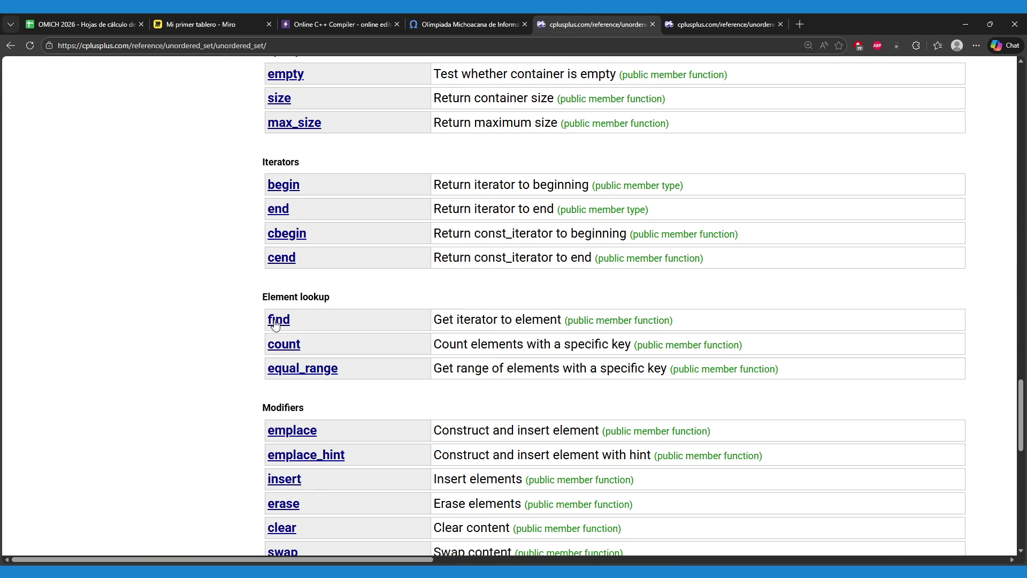
scroll(259, 338, "up", 1)
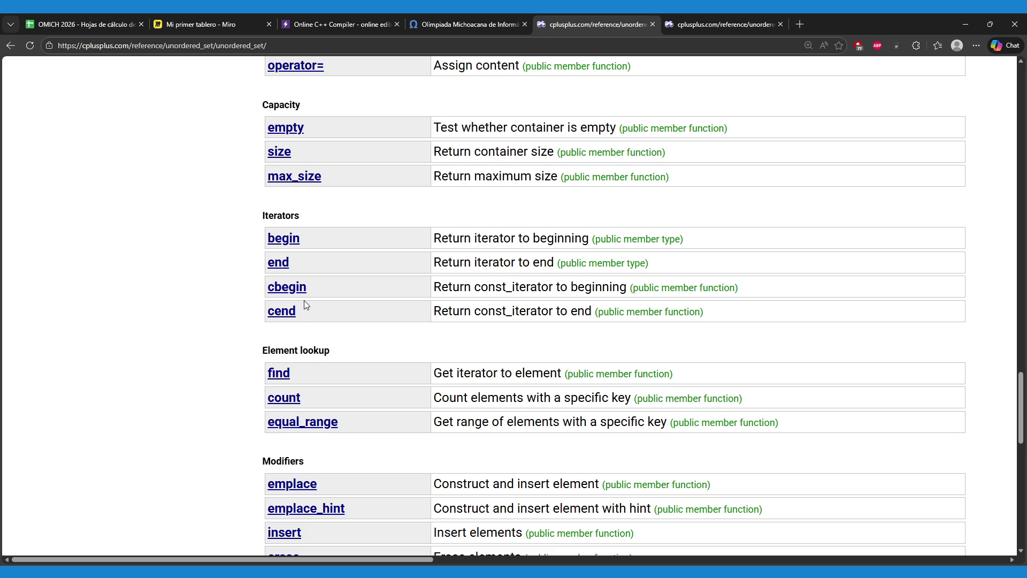
scroll(240, 322, "down", 1)
scroll(240, 322, "down", 8)
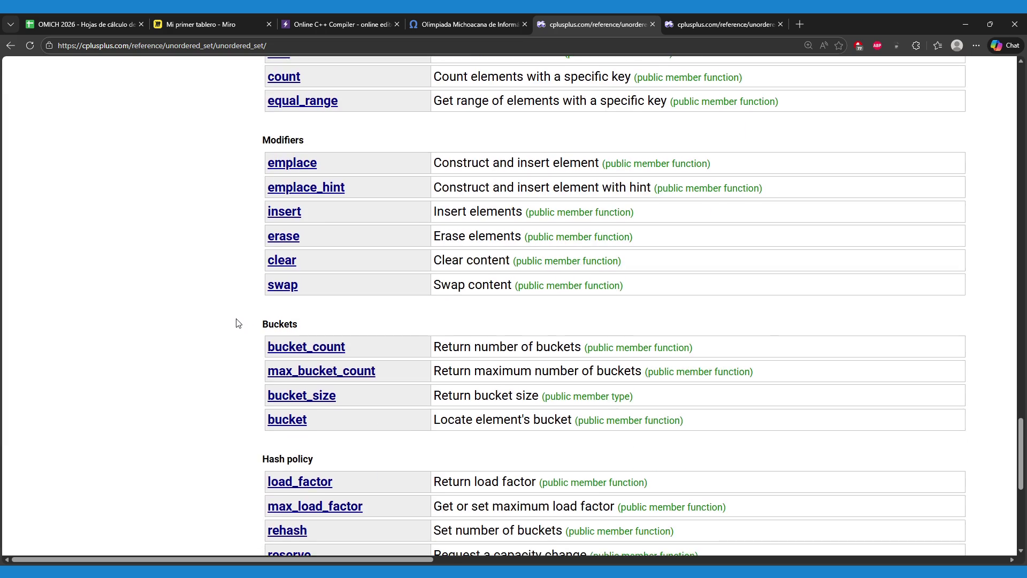
scroll(239, 323, "down", 2)
scroll(239, 322, "up", 12)
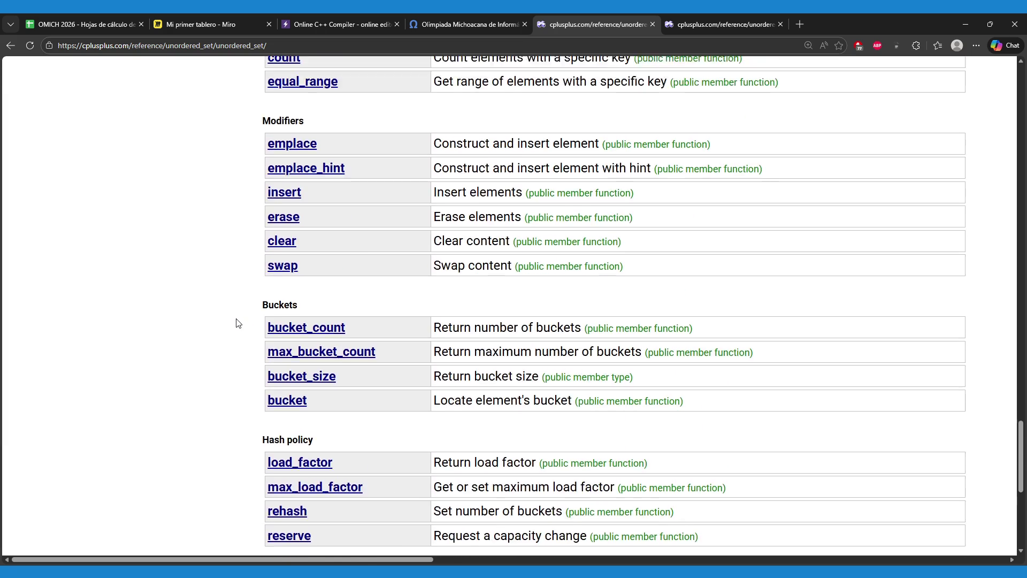
scroll(239, 323, "up", 5)
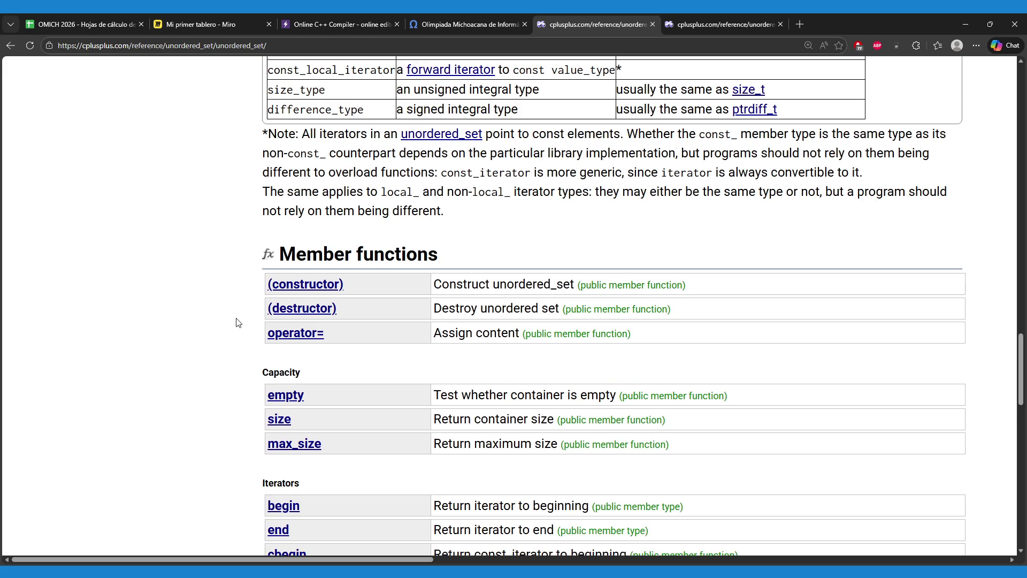
scroll(236, 321, "down", 4)
scroll(256, 293, "down", 1)
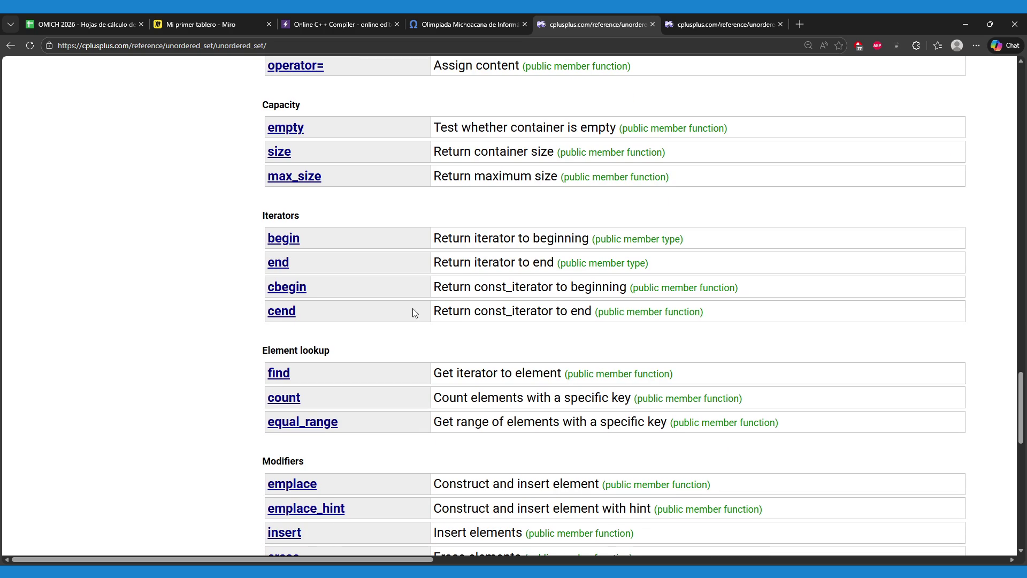
scroll(500, 320, "down", 1)
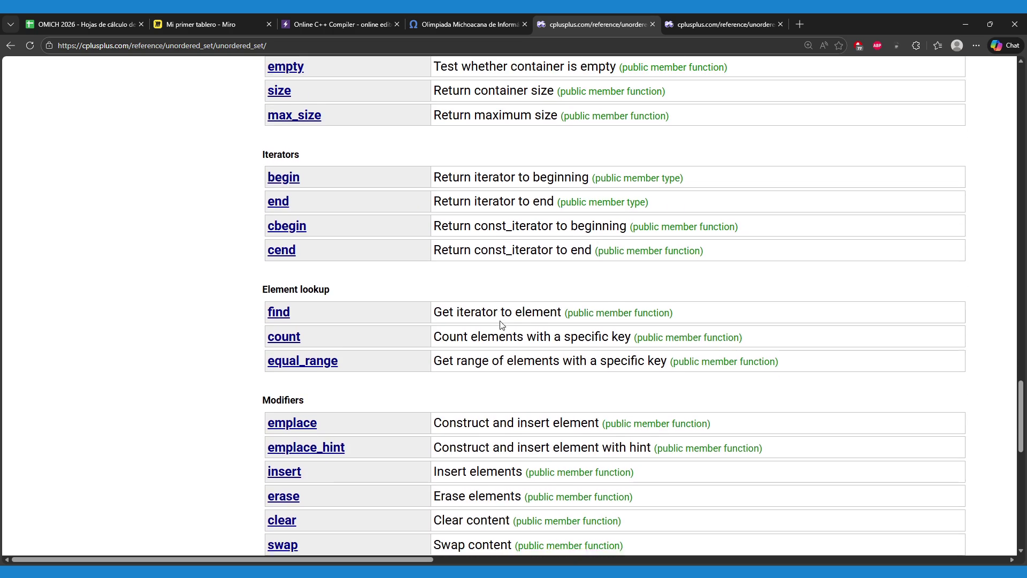
scroll(501, 320, "down", 4)
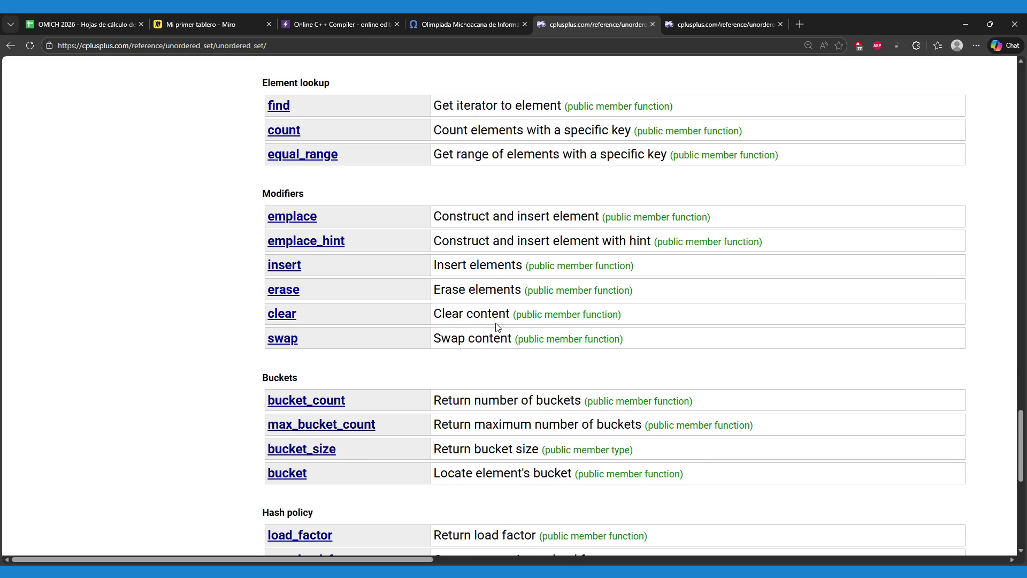
scroll(497, 325, "down", 1)
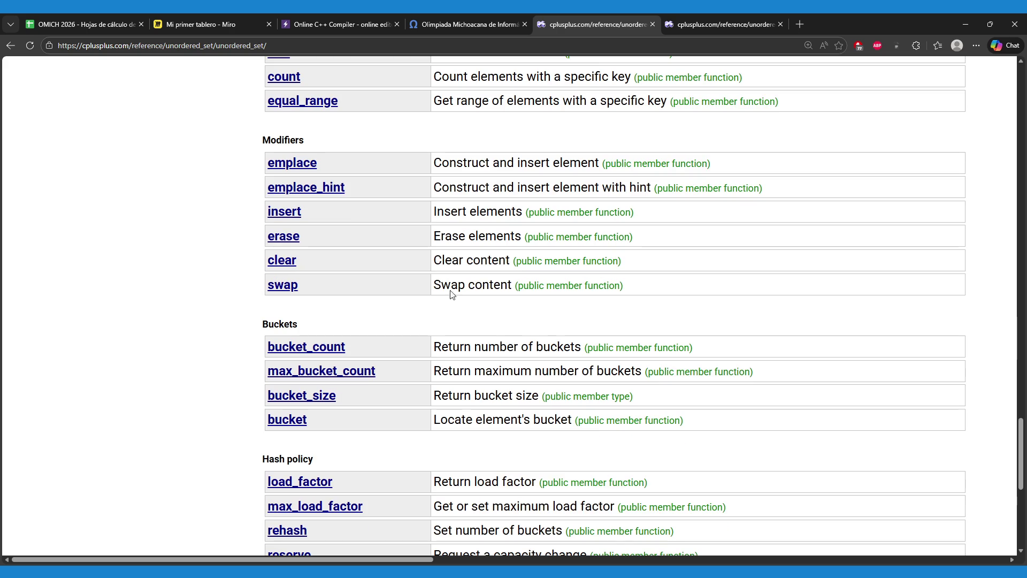
- On the unordered_set::insert page, study the example's initial values and the mystring insertion
left_click(289, 219)
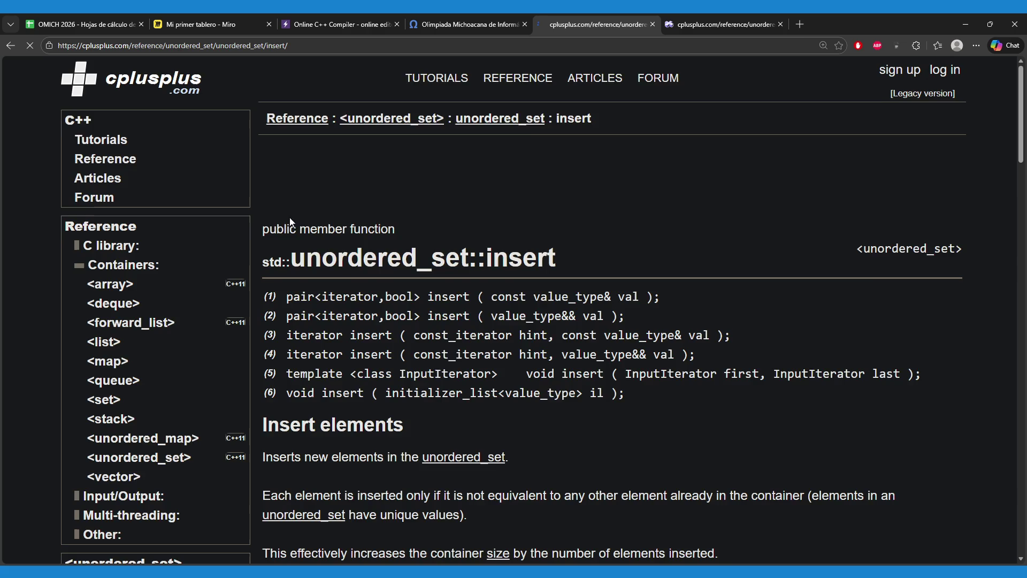
scroll(487, 344, "down", 20)
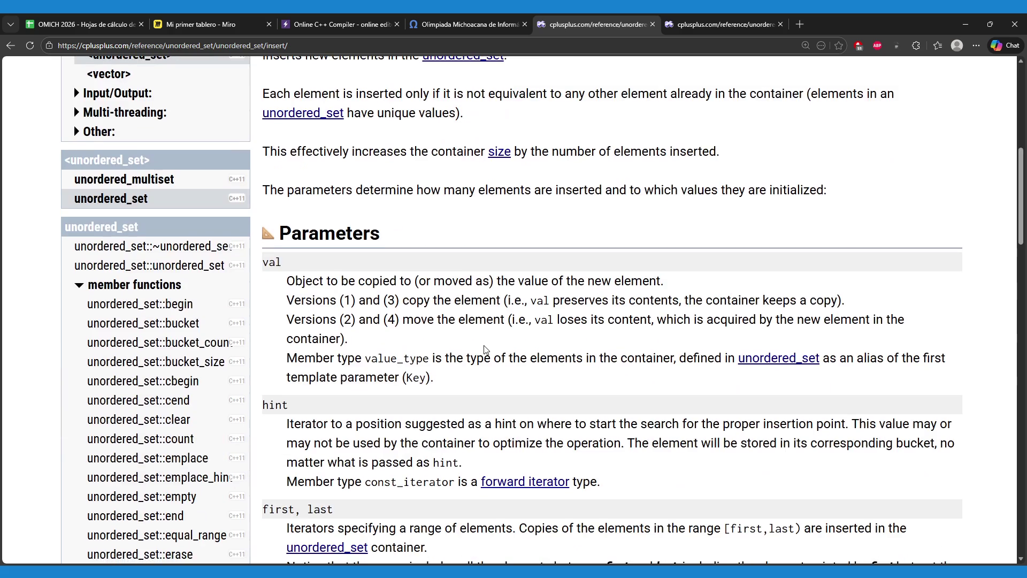
scroll(477, 355, "down", 5)
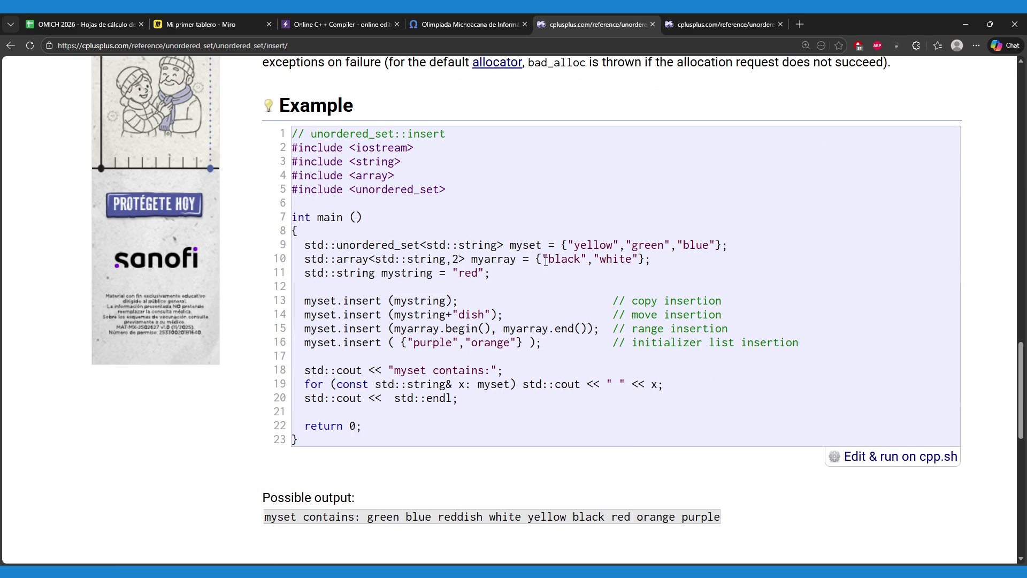
left_click_drag(568, 245, 712, 244)
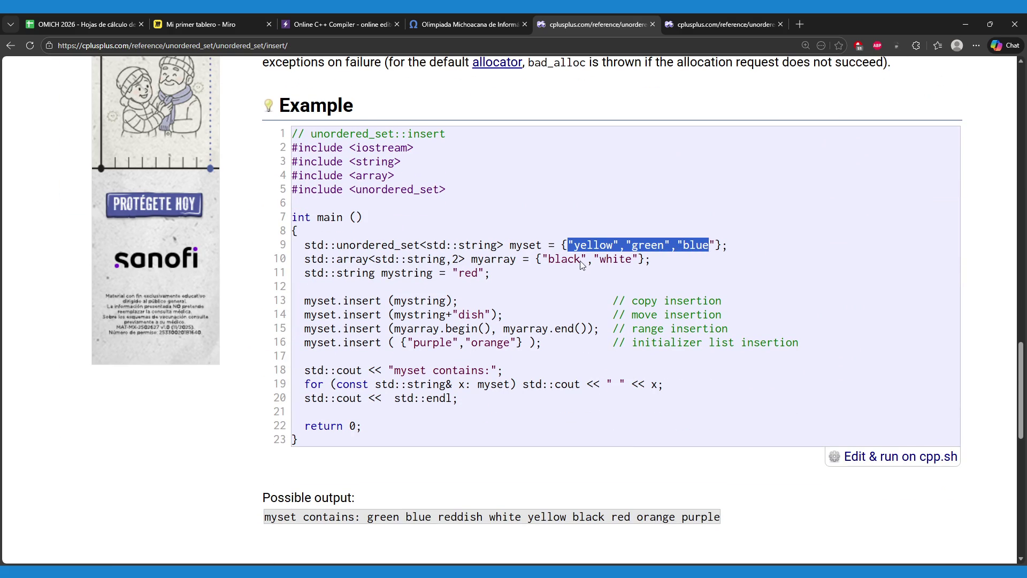
left_click(546, 261)
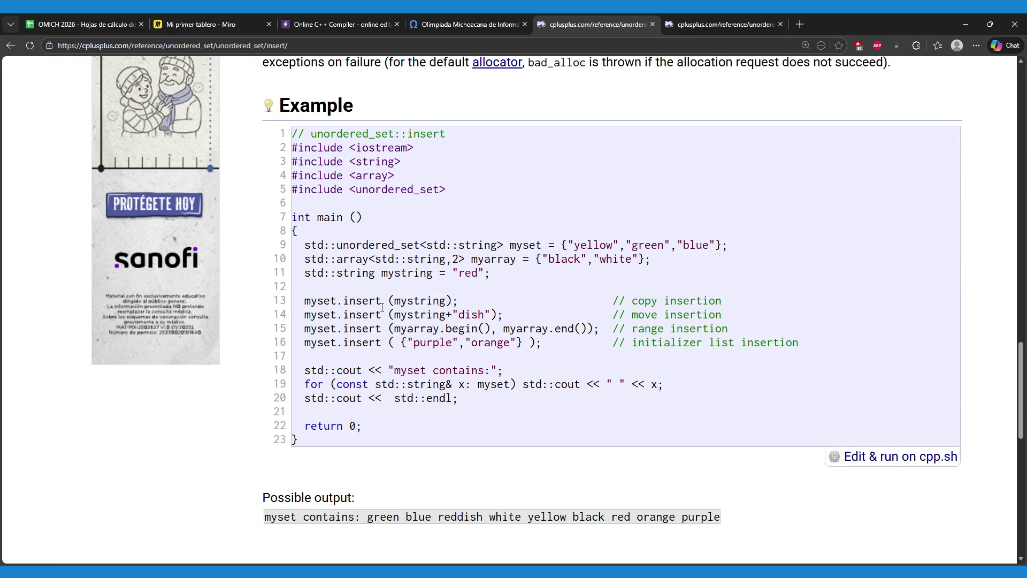
left_click_drag(395, 301, 418, 300)
left_click_drag(385, 315, 488, 315)
left_click(461, 333)
- Examine the example's range insertion with myarray.begin() and myarray.end() on line 15
scroll(458, 349, "down", 1)
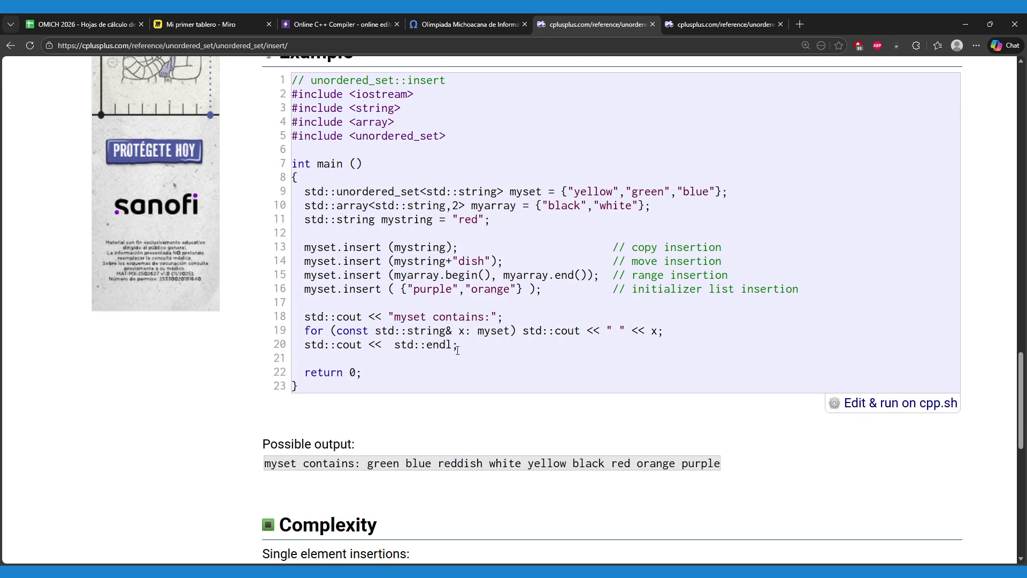
mouse_move(304, 275)
left_mouse_down()
mouse_move(750, 285)
mouse_move(739, 266)
left_mouse_up()
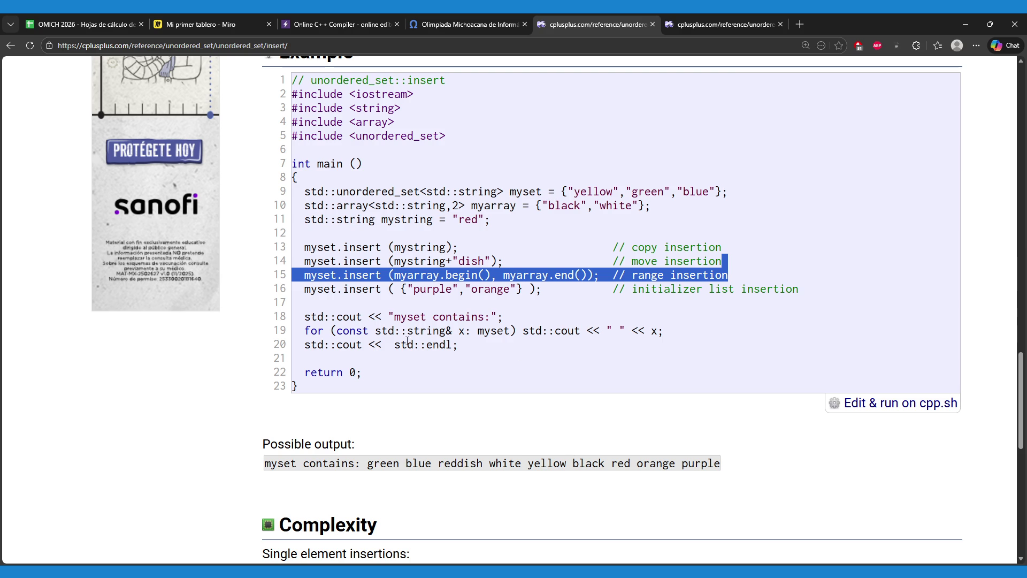
left_click(401, 277)
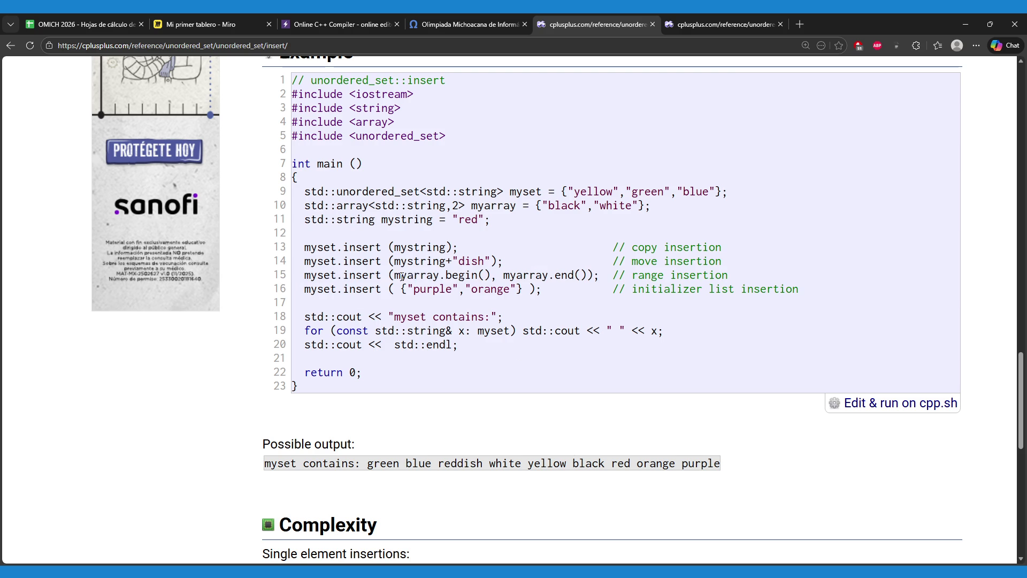
double_click(412, 277)
left_click(465, 277)
double_click(457, 275)
left_click(459, 276)
left_click_drag(503, 276, 591, 275)
left_click_drag(745, 276, 746, 256)
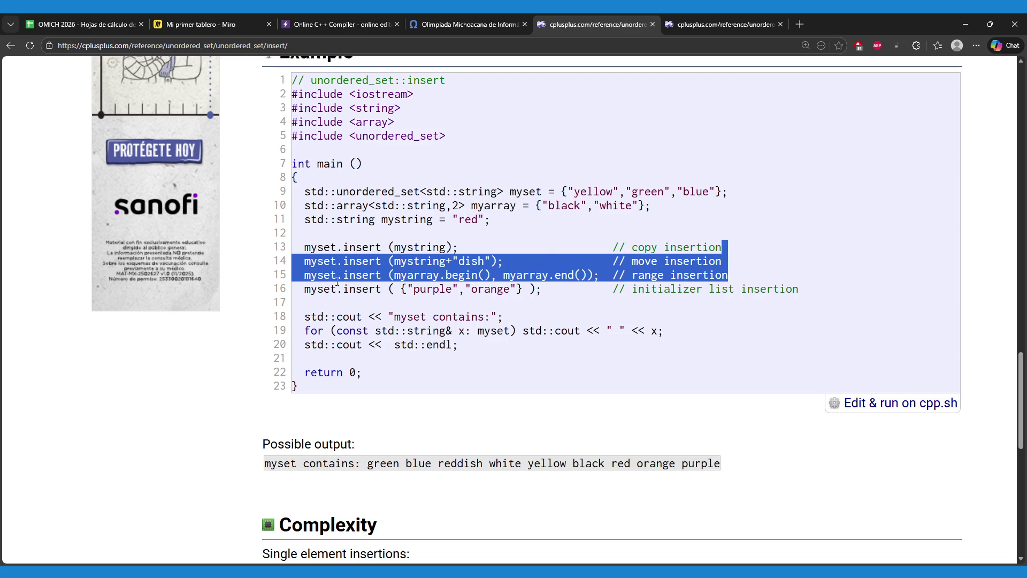
- Set the cursor after the OnlineGDB reading loop, then select the example's '#include <unordered_set>' line
left_click(422, 29)
left_click(354, 17)
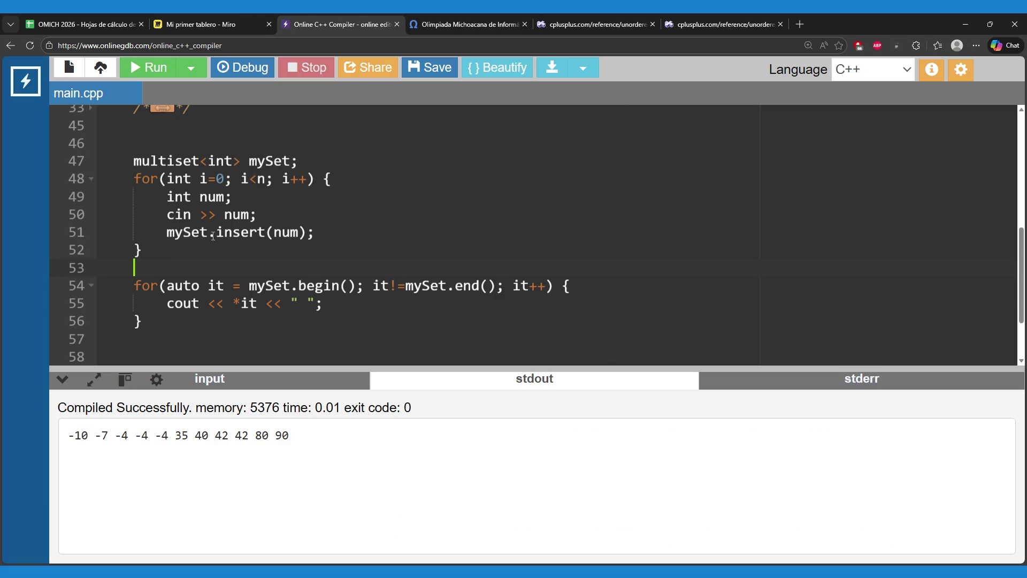
left_click(186, 255)
left_click(594, 24)
scroll(366, 207, "up", 8)
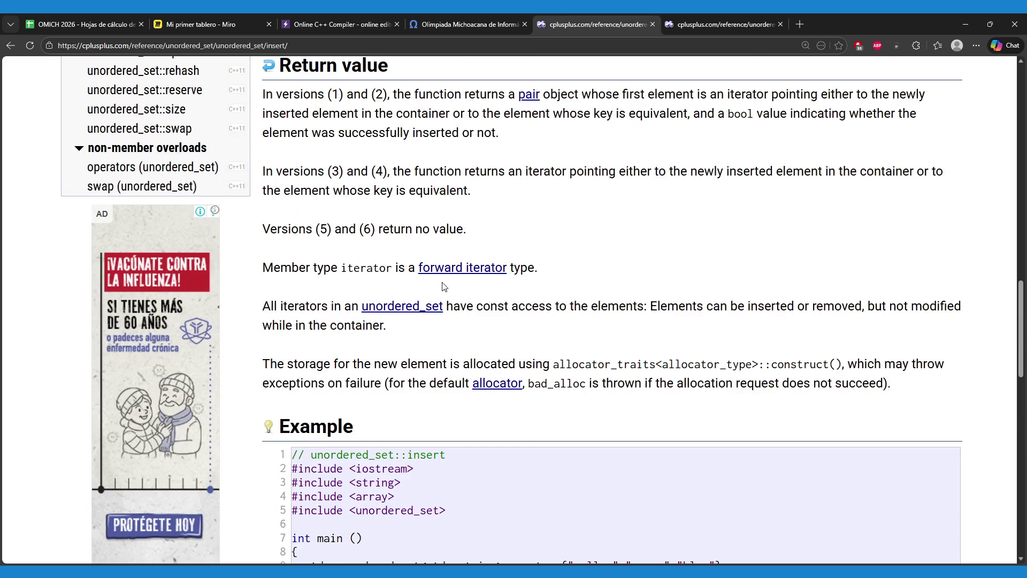
scroll(418, 299, "down", 4)
double_click(406, 349)
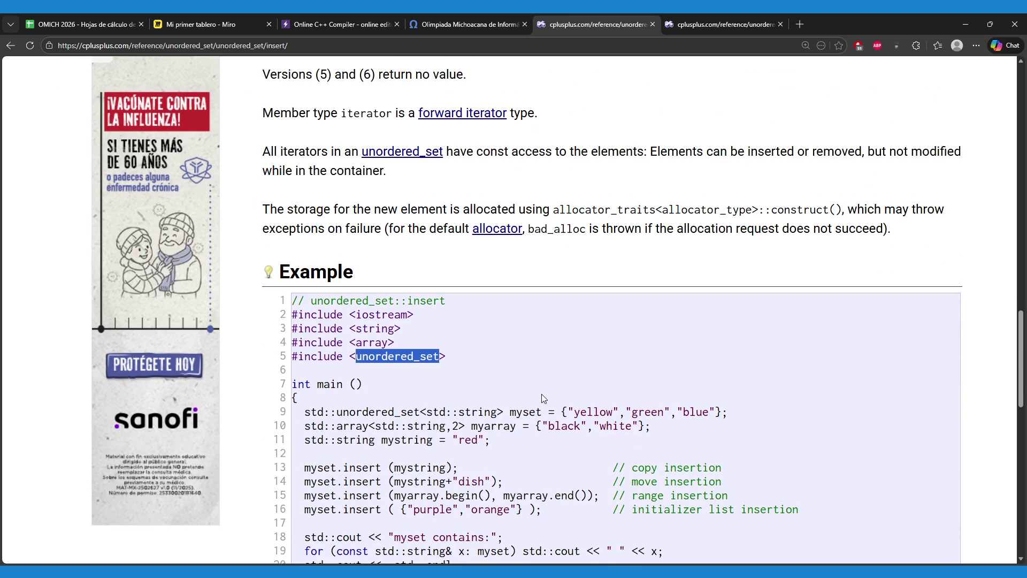
triple_click(454, 357)
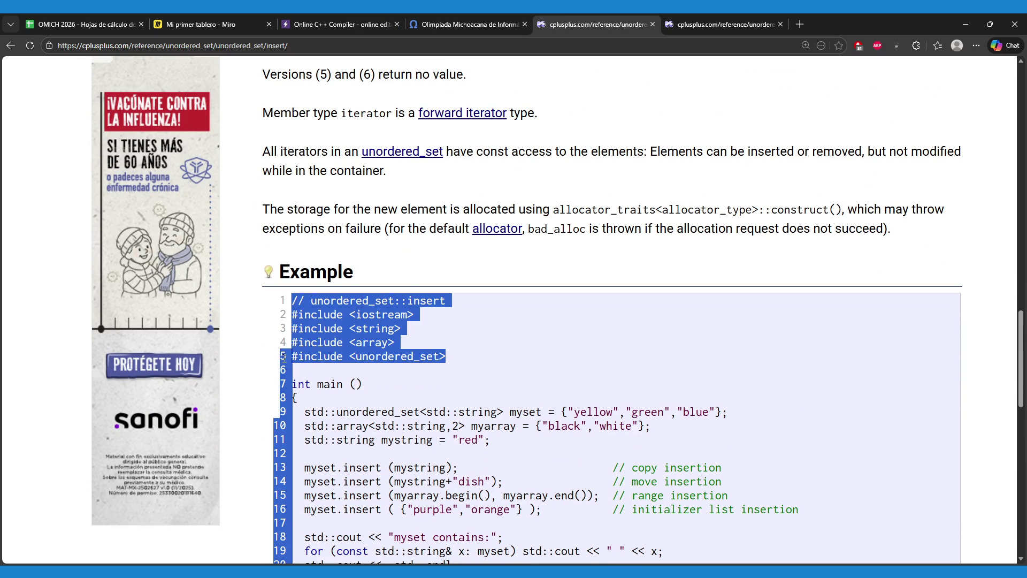
left_click_drag(283, 357, 298, 357)
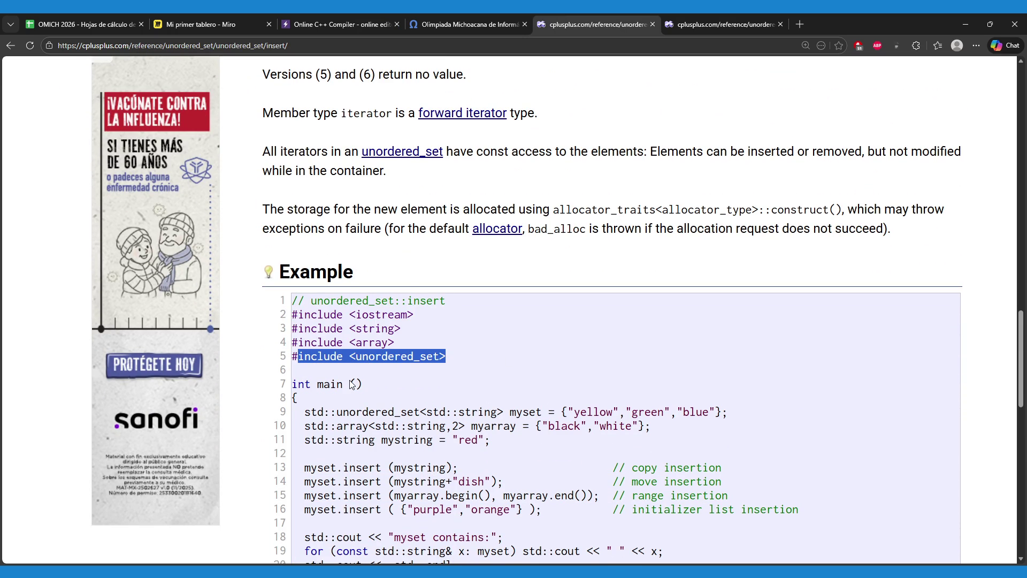
left_click(387, 378)
left_click_drag(456, 356, 292, 357)
key("ctrl+c")
left_click(355, 25)
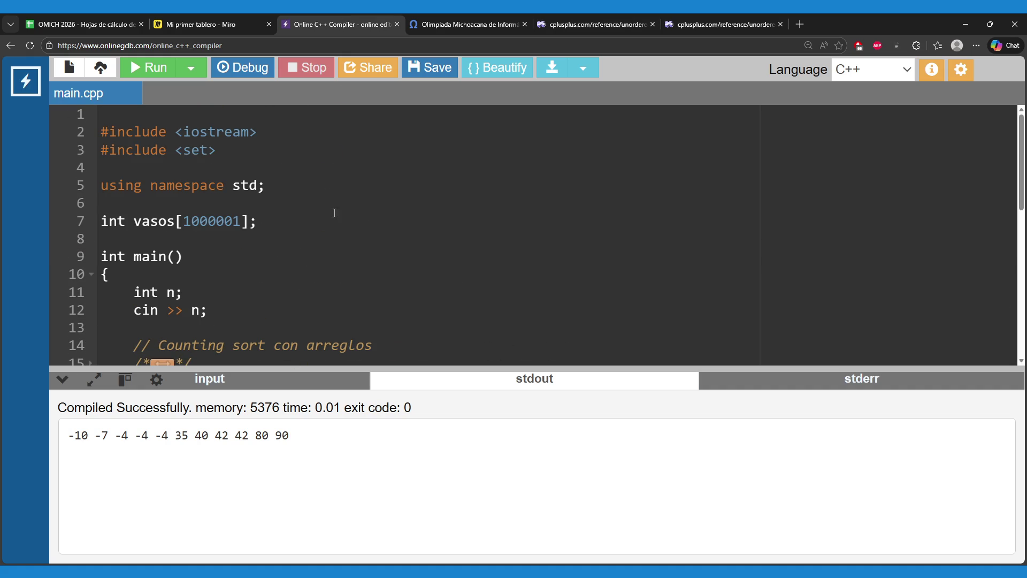
- Paste '#include <unordered_set>' on a new line below '#include <set>'
left_click(251, 159)
key("Return")
key("ctrl+v")
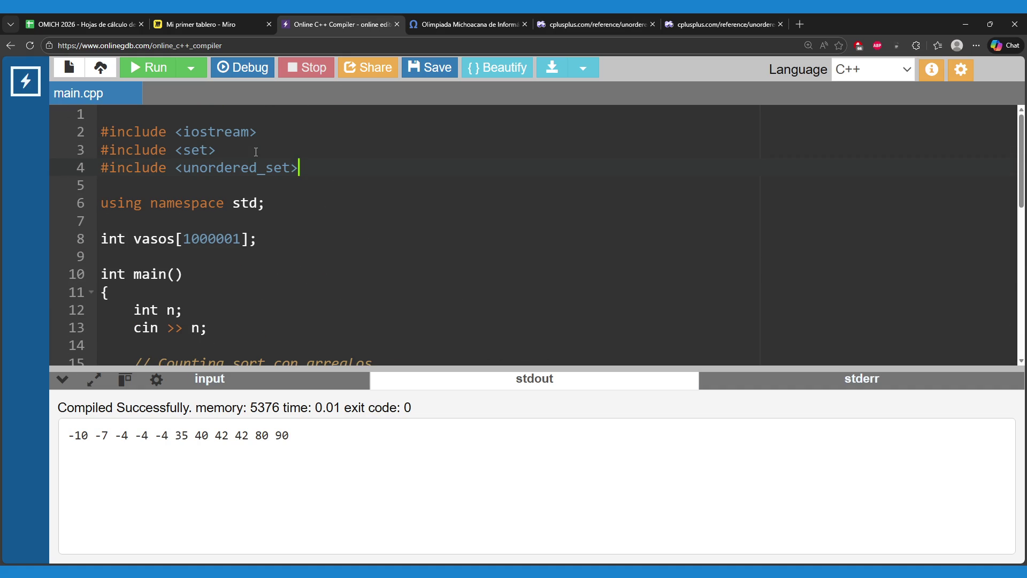
left_click_drag(235, 151, 124, 156)
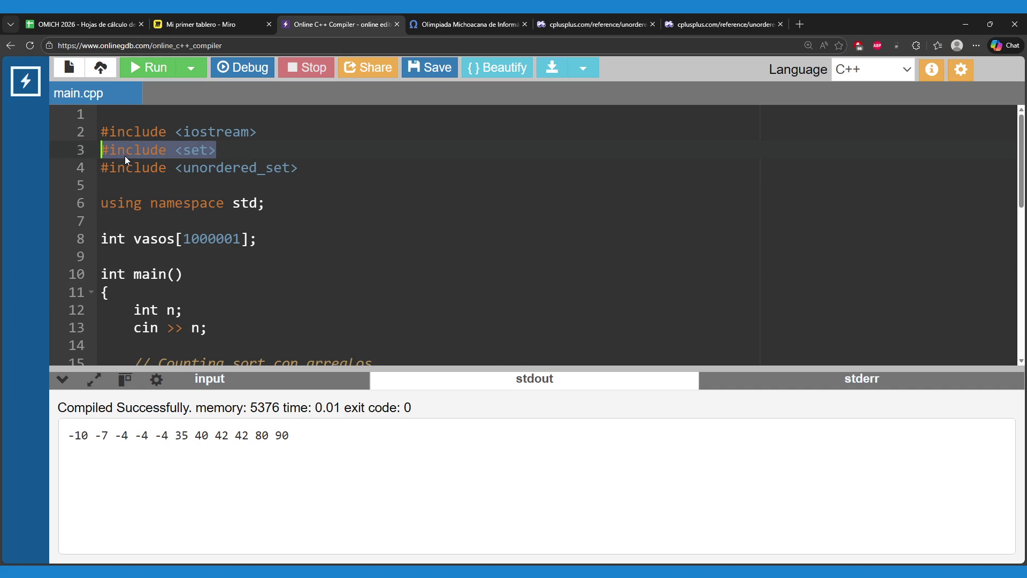
left_click_drag(295, 177, 90, 177)
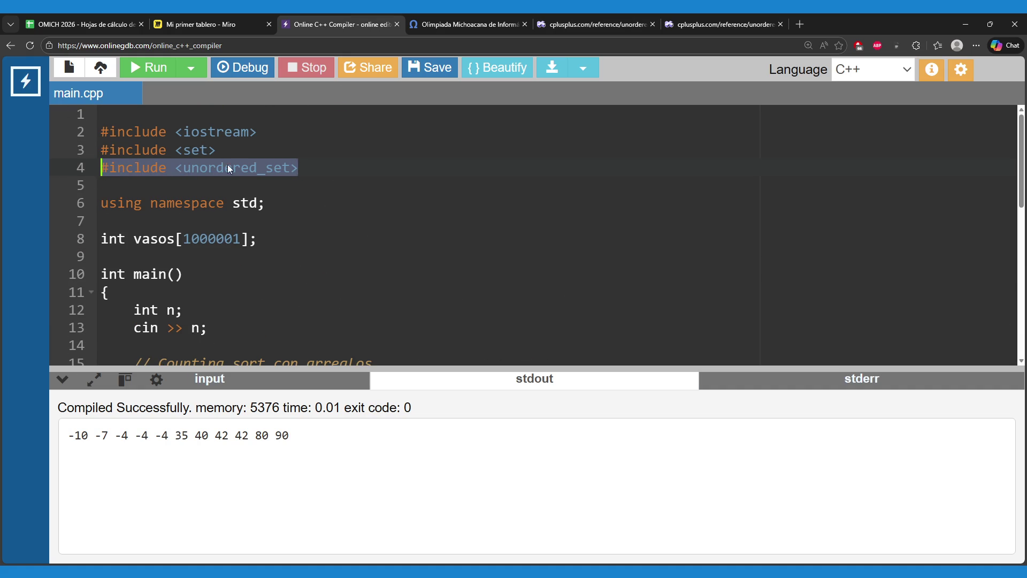
left_click(252, 151)
left_click_drag(251, 151, 102, 152)
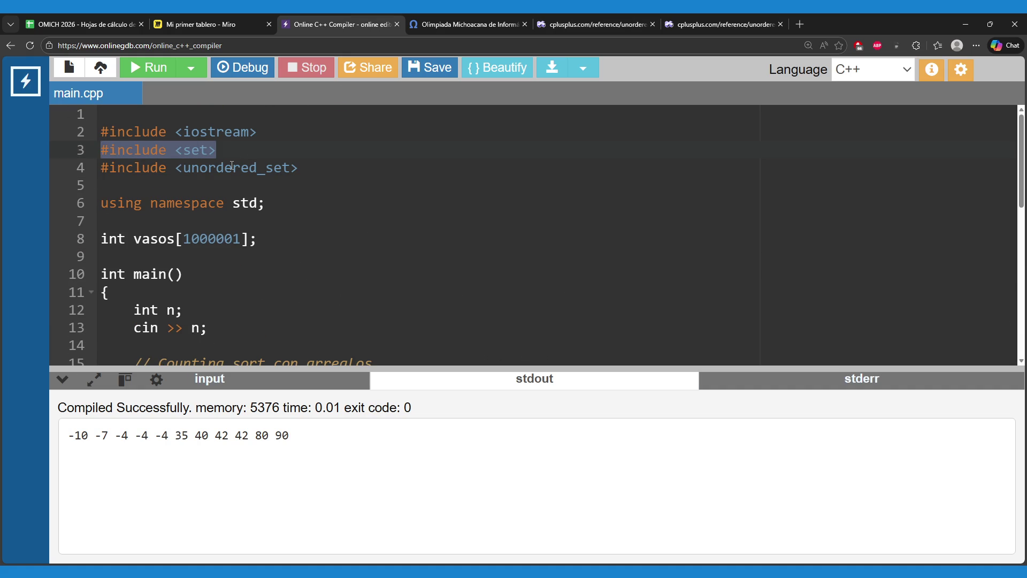
- Replace multiset with unordered_set in the mySet declaration using autocomplete
scroll(298, 172, "down", 5)
scroll(302, 191, "down", 3)
scroll(306, 207, "up", 1)
scroll(307, 209, "up", 1)
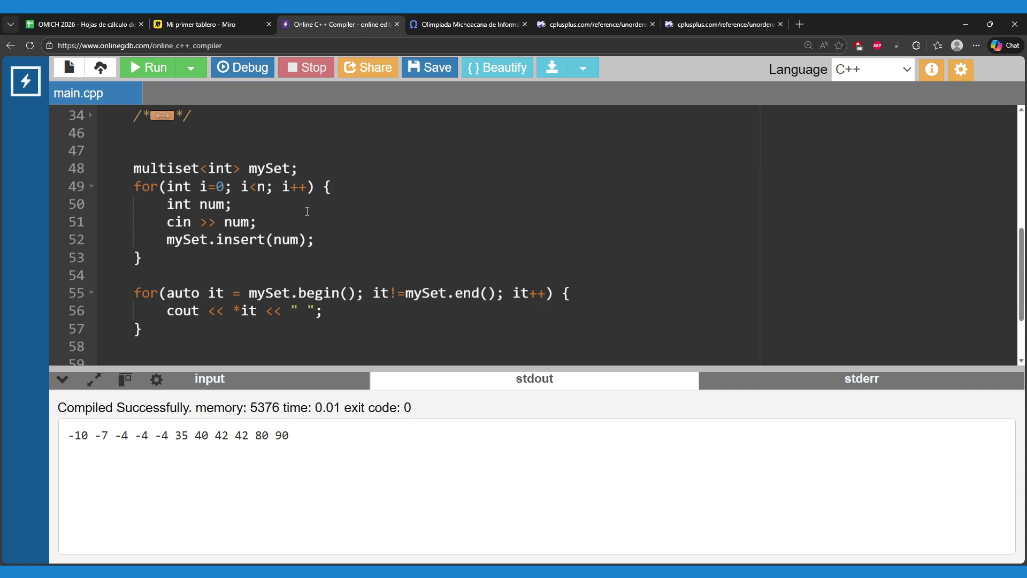
double_click(154, 168)
type("unord")
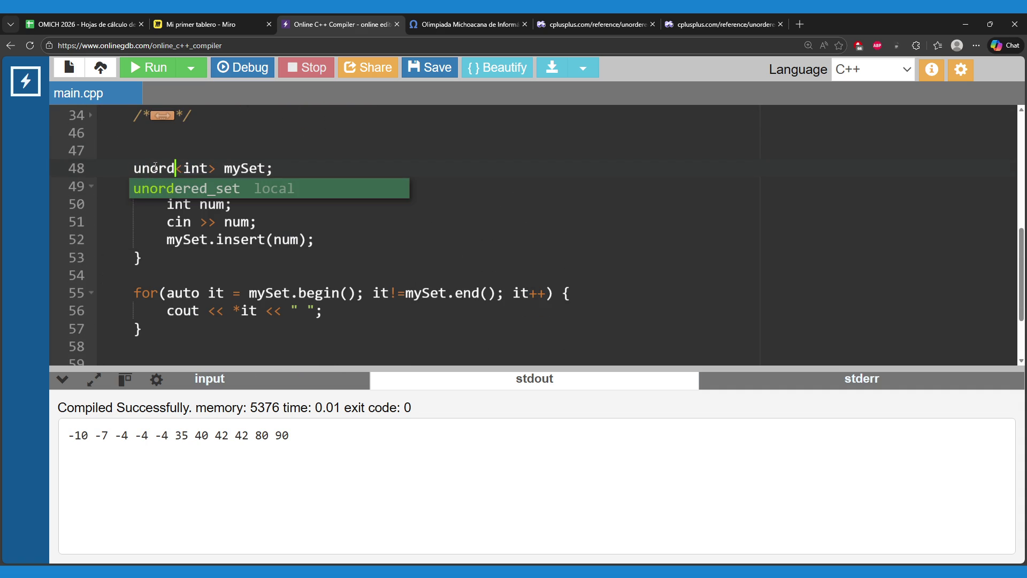
key("Return")
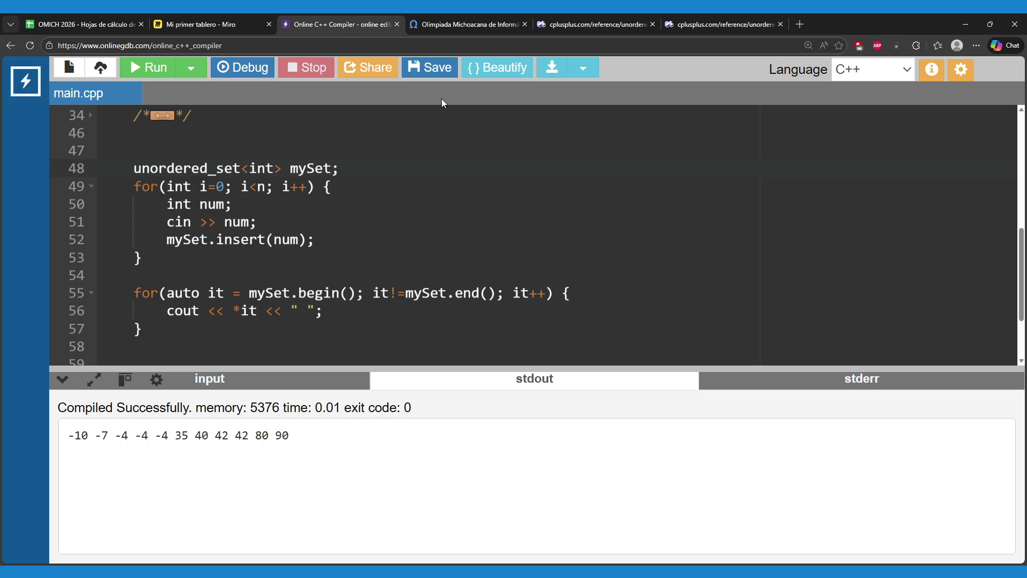
- Scroll through the reference example's possible output on cplusplus.com, then return to OnlineGDB
left_click(565, 21)
scroll(464, 214, "down", 1)
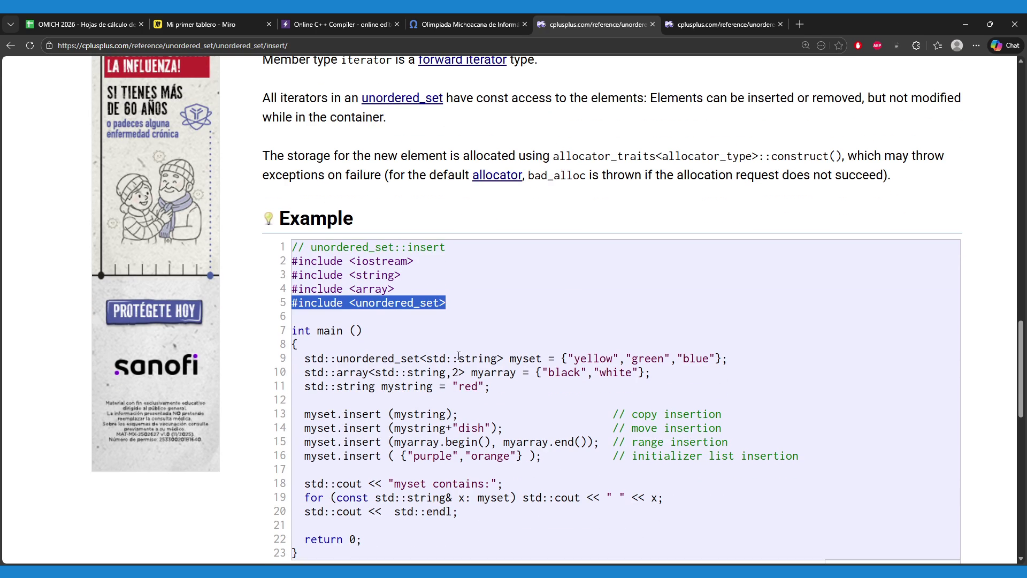
scroll(476, 406, "down", 1)
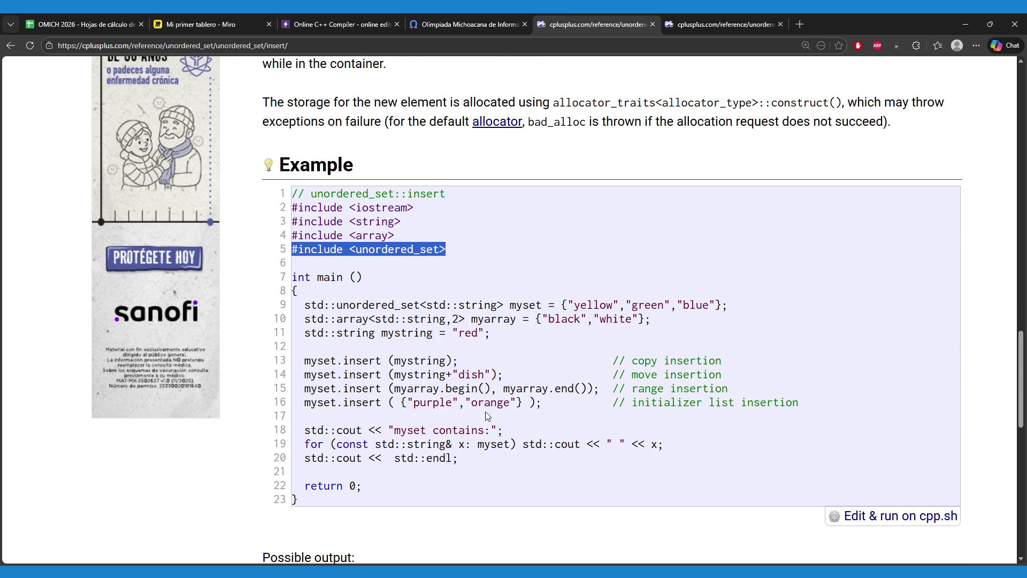
scroll(488, 410, "down", 1)
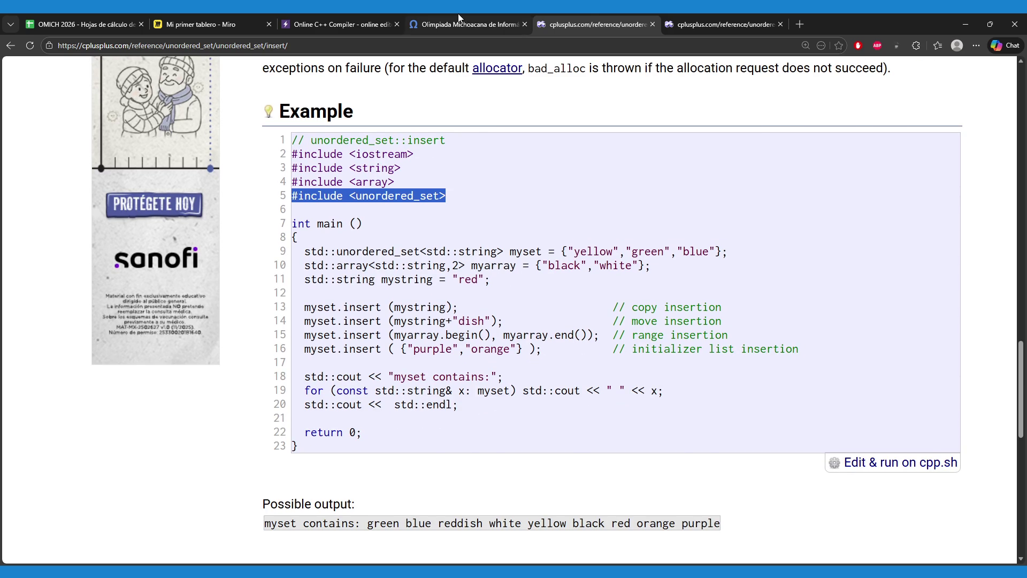
left_click(459, 22)
left_click(331, 22)
- Review the fill and print loops and the input numbers, then run the unordered_set version
mouse_move(133, 169)
left_mouse_down()
mouse_move(166, 241)
mouse_move(166, 270)
mouse_move(201, 277)
left_mouse_up()
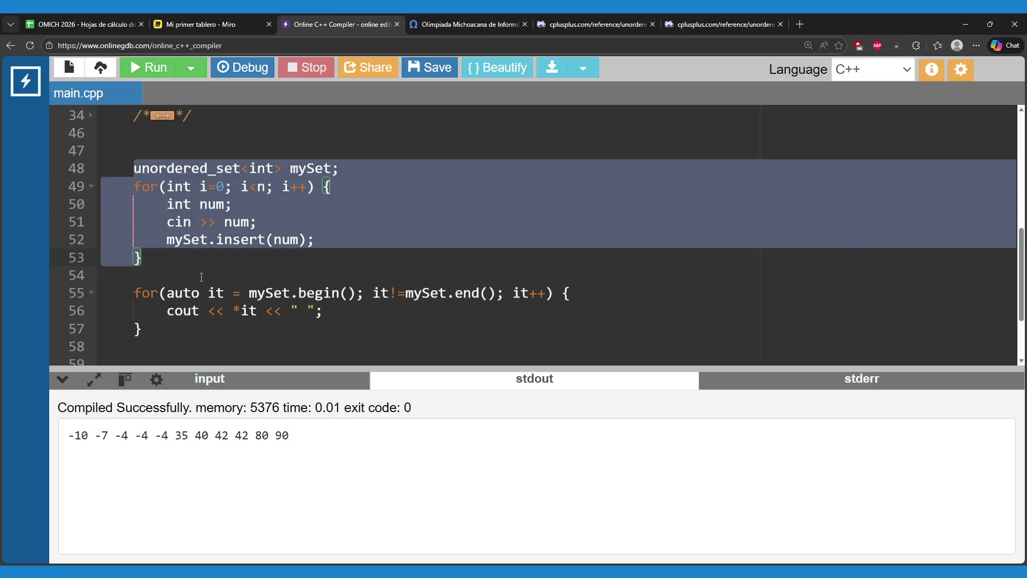
mouse_move(131, 293)
left_mouse_down()
mouse_move(182, 335)
mouse_move(209, 340)
left_mouse_up()
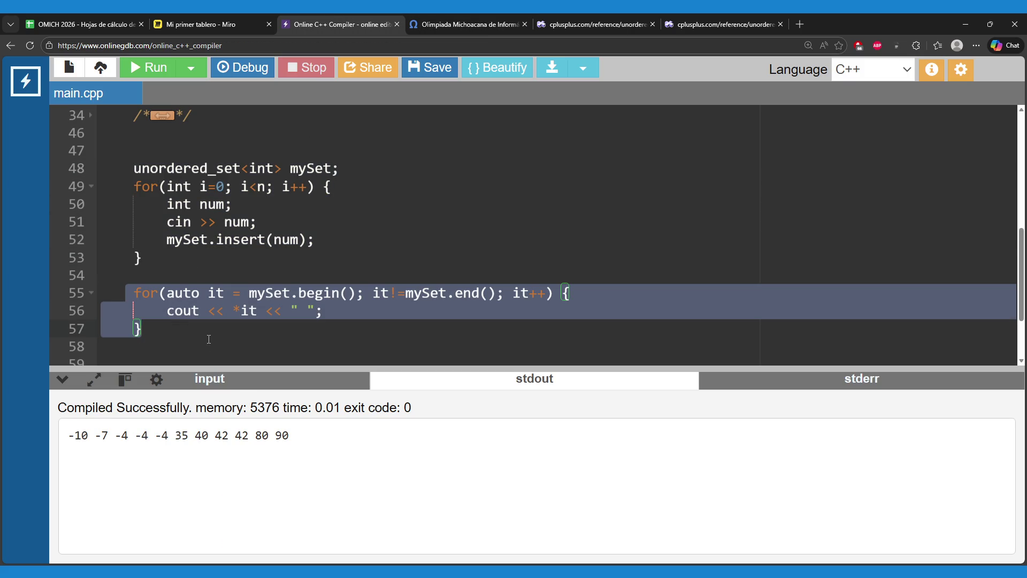
left_click(212, 385)
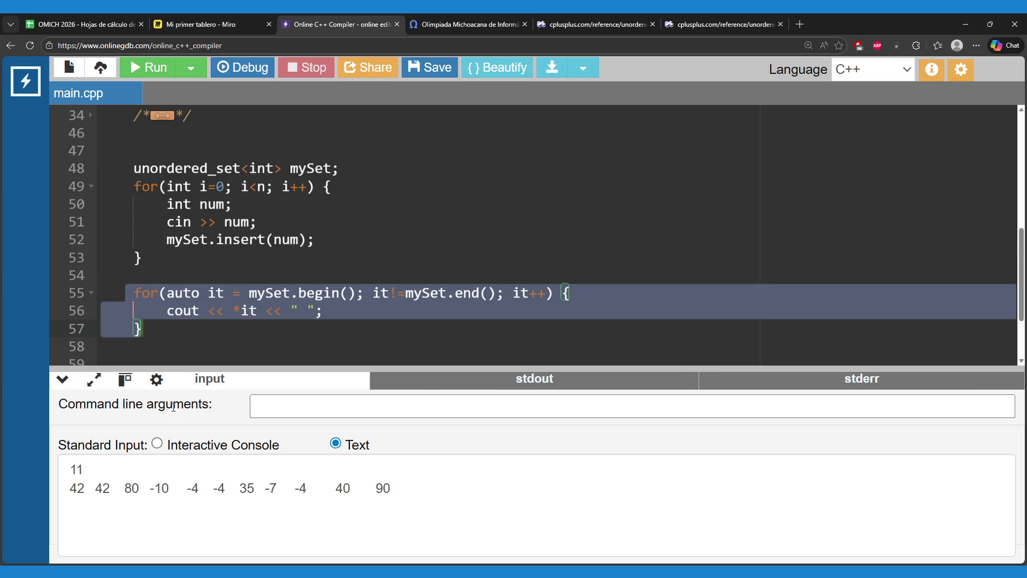
mouse_move(67, 489)
left_mouse_down()
mouse_move(319, 488)
mouse_move(428, 501)
left_mouse_up()
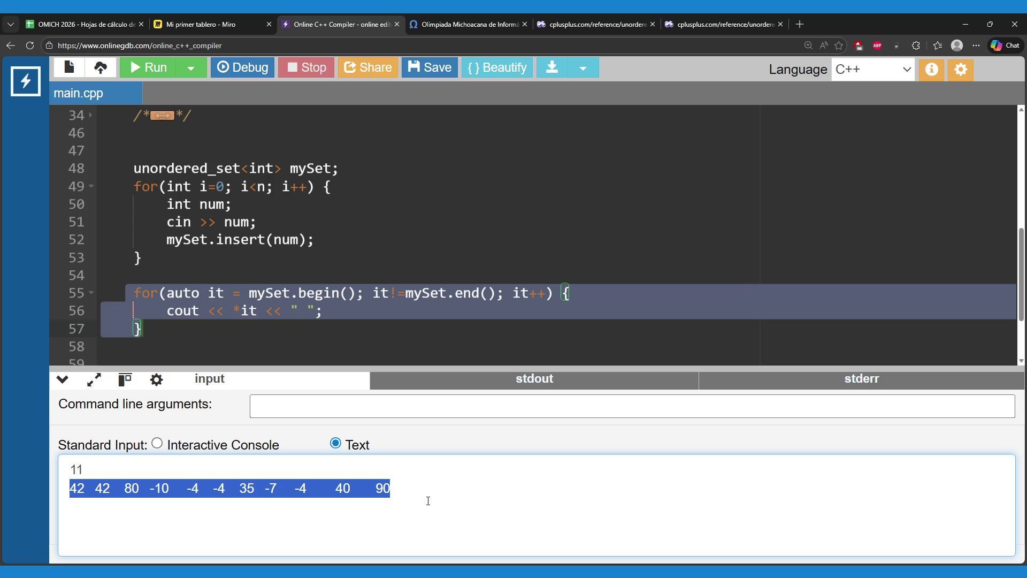
left_click(257, 275)
left_click(149, 68)
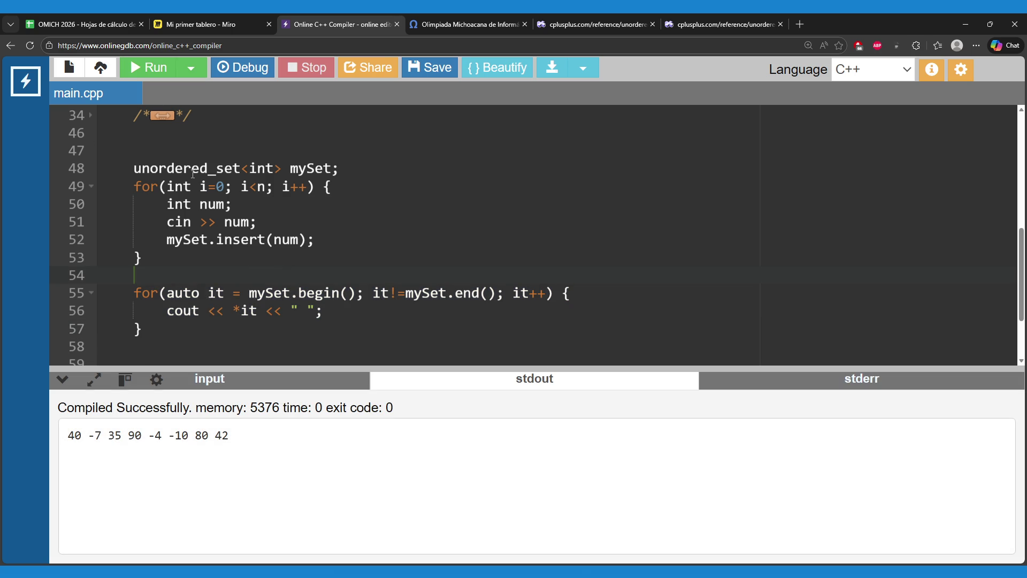
- Compare output 40 -7 35 90 with the input list, noting duplicates like 42 42 removed
left_click_drag(67, 435, 121, 448)
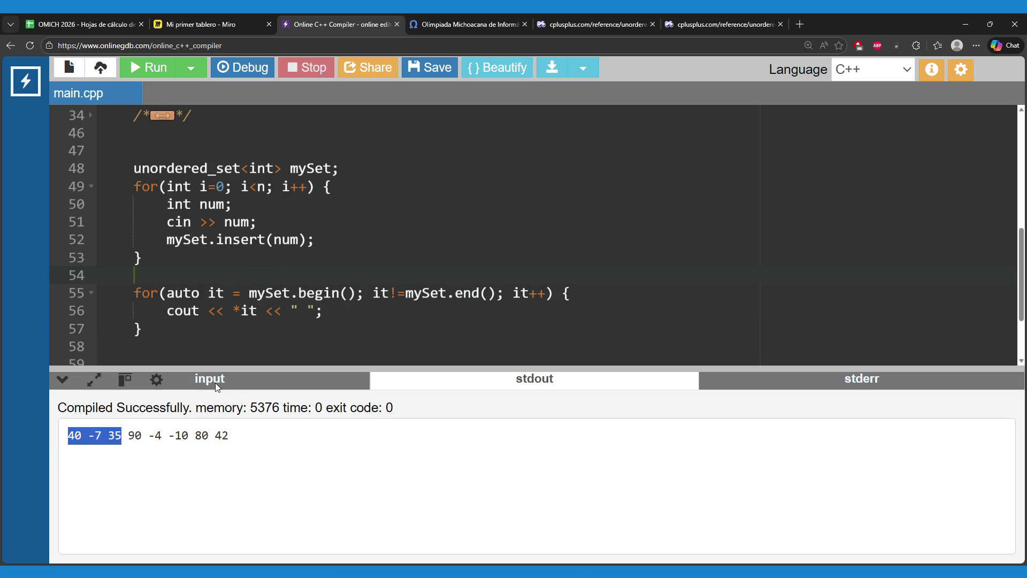
left_click(302, 384)
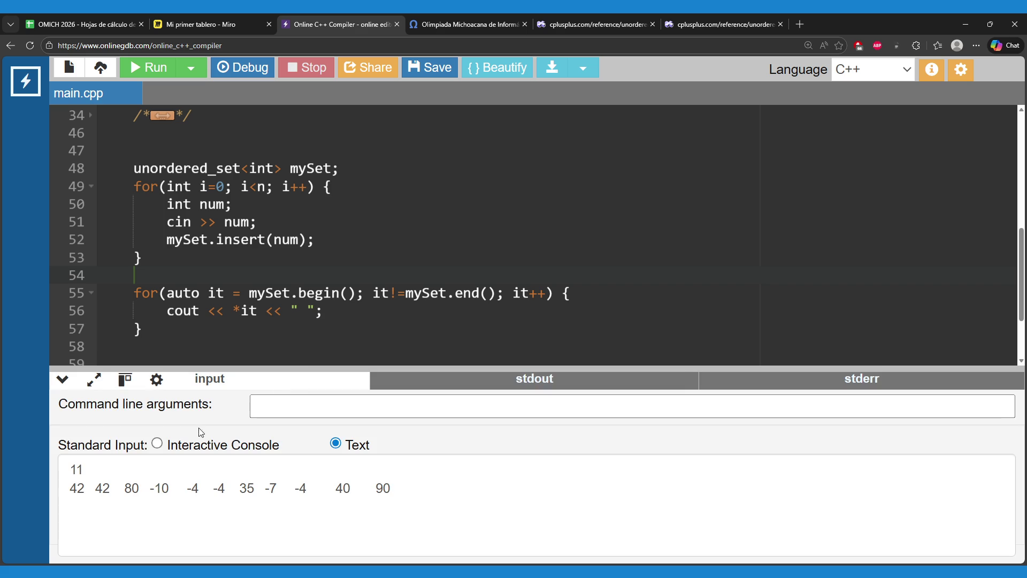
left_click_drag(69, 488, 146, 489)
left_click_drag(320, 488, 360, 489)
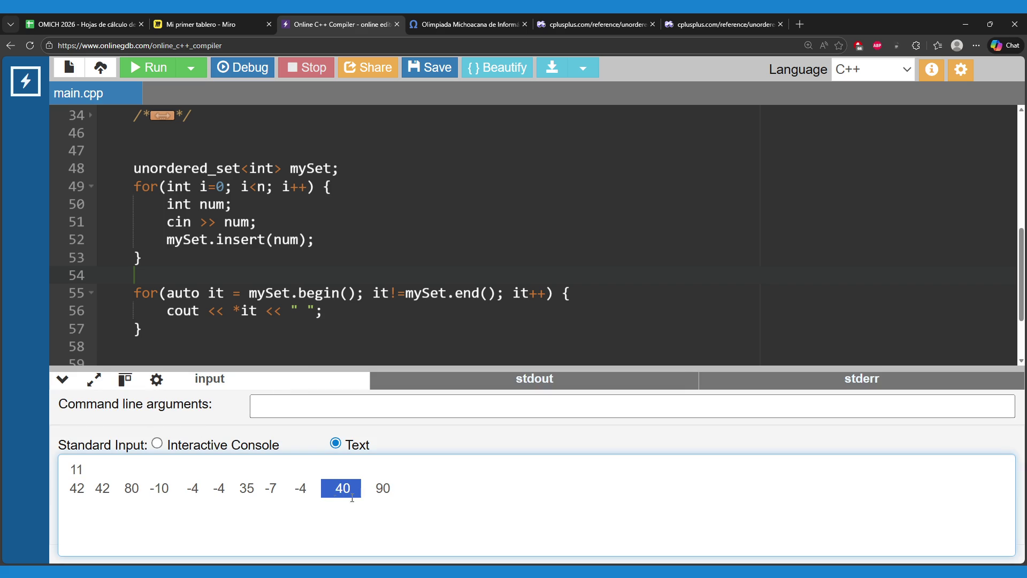
mouse_move(260, 489)
left_mouse_down()
mouse_move(284, 488)
mouse_move(261, 495)
left_mouse_up()
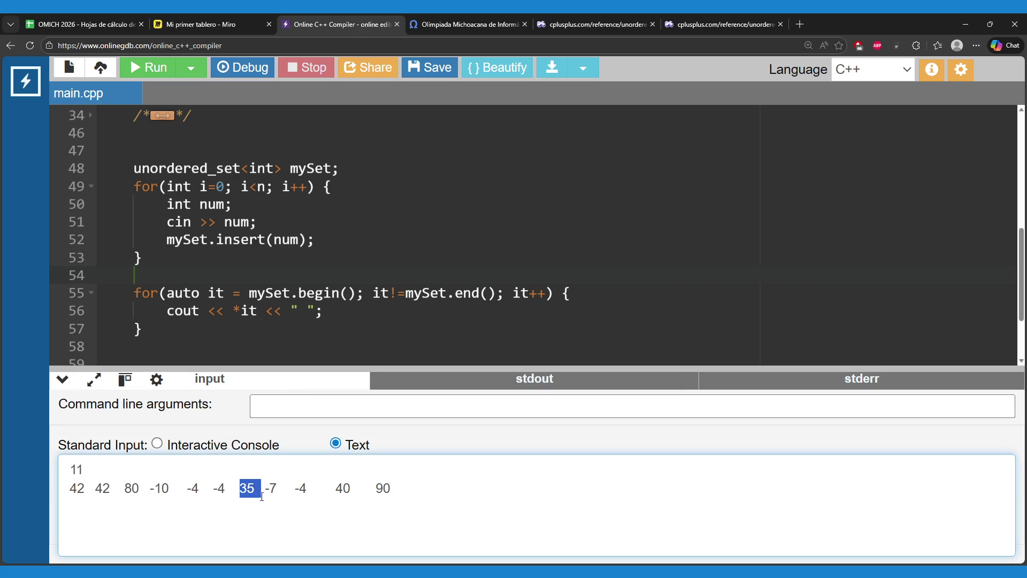
left_click_drag(118, 489, 33, 488)
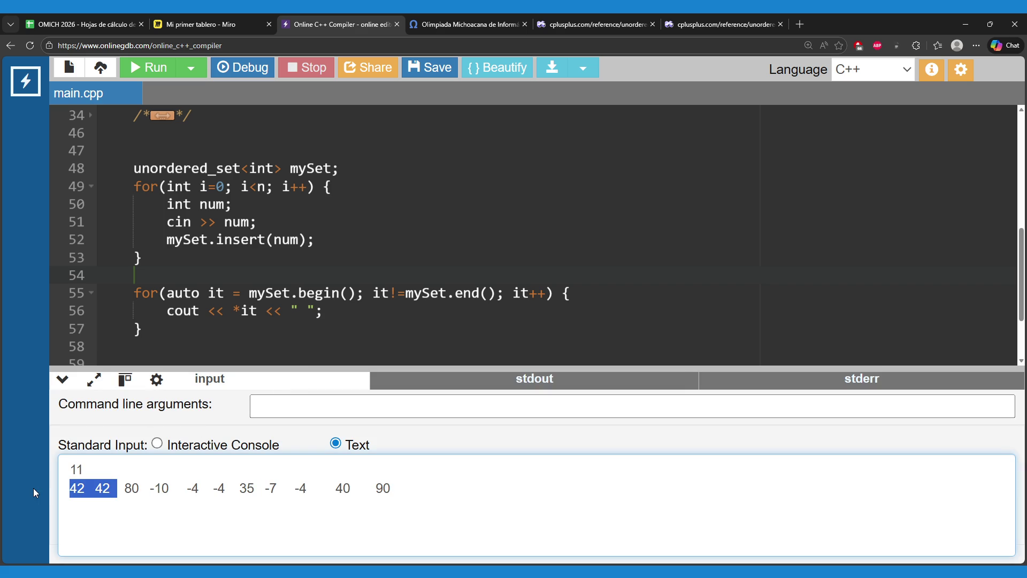
left_click(416, 382)
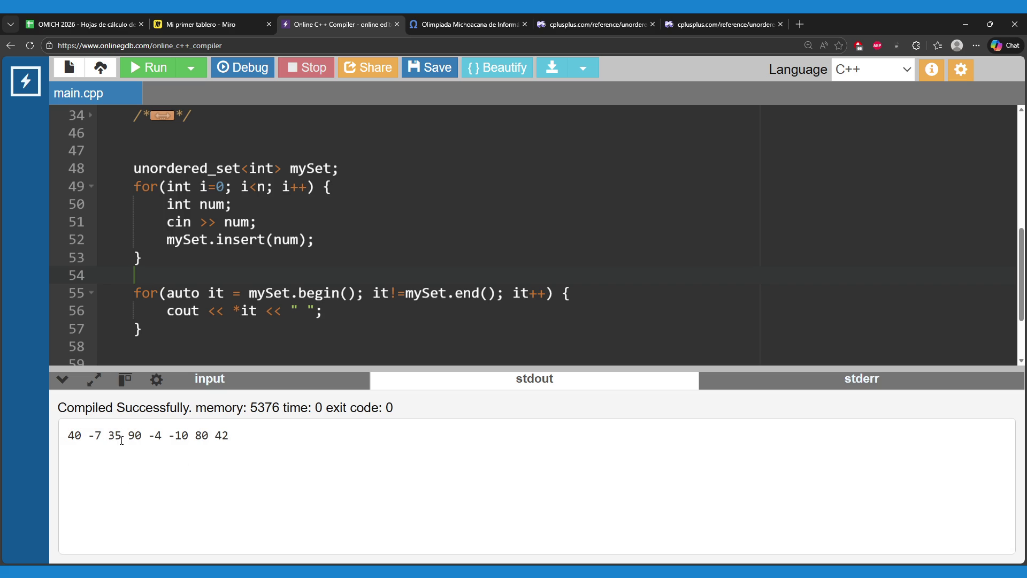
left_click_drag(121, 441, 153, 442)
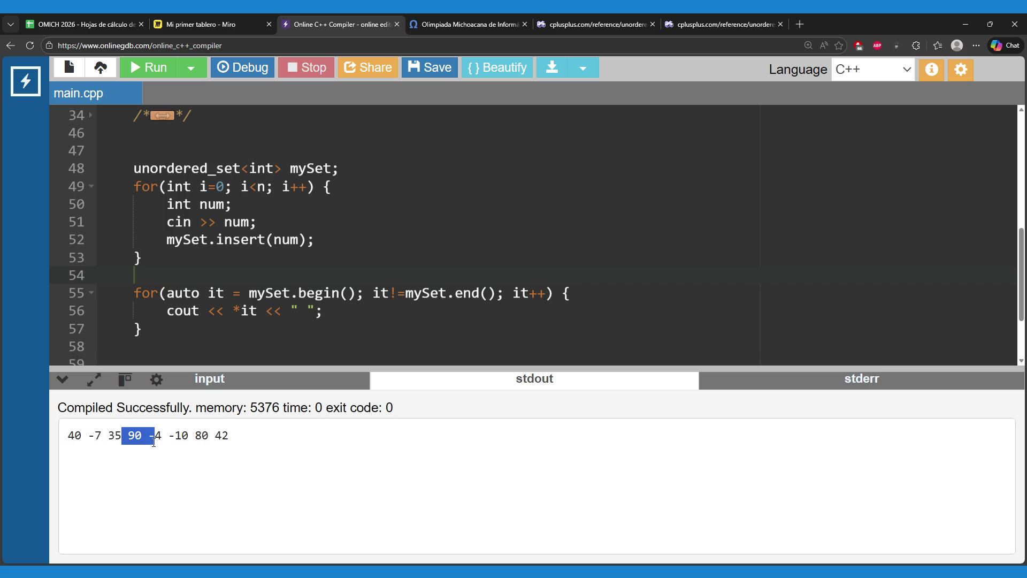
left_click(218, 437)
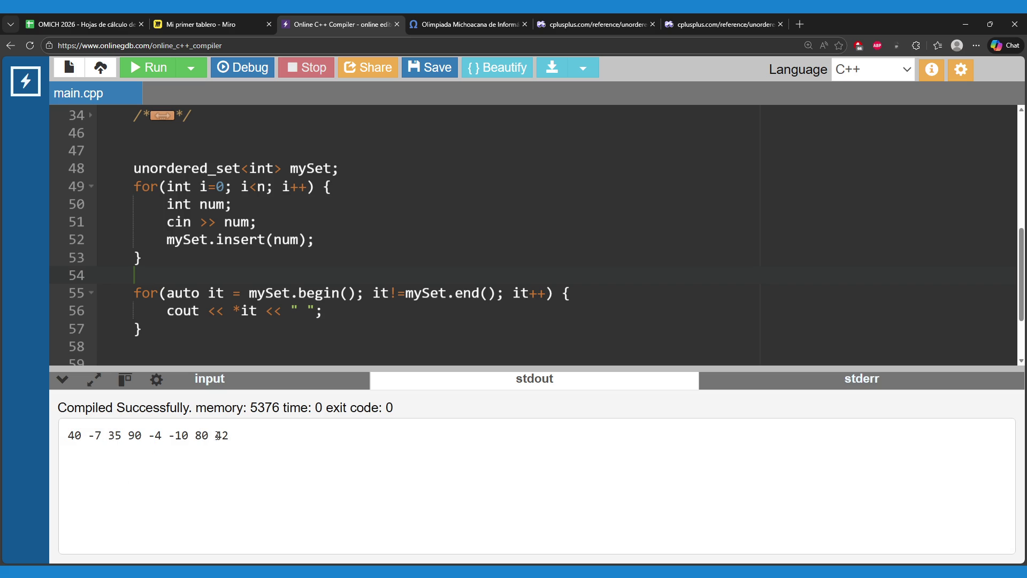
left_click(268, 385)
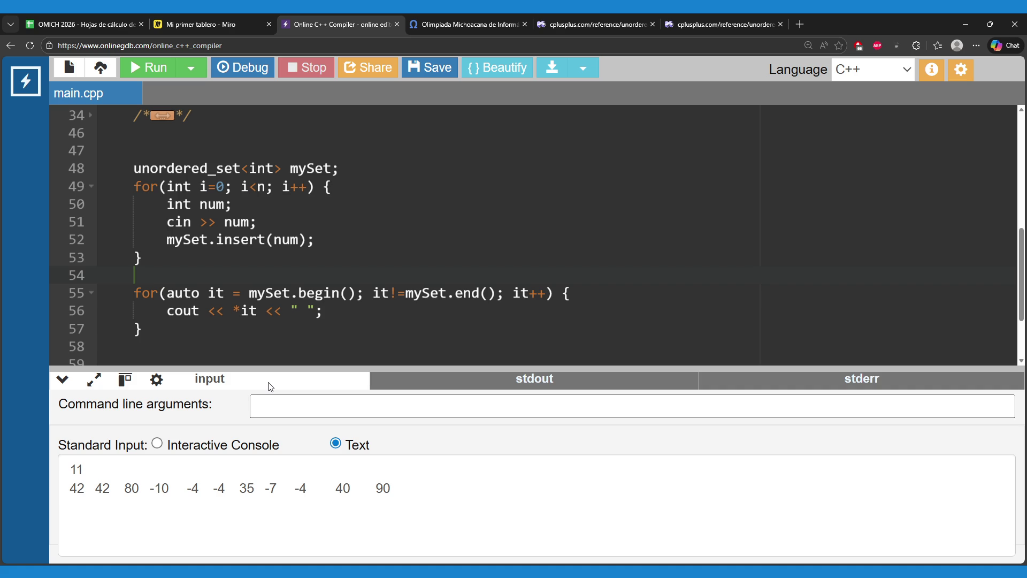
- Highlight the duplicate 42 42 and the -7 value in the standard input box
left_click_drag(113, 488, 69, 488)
left_click(100, 489)
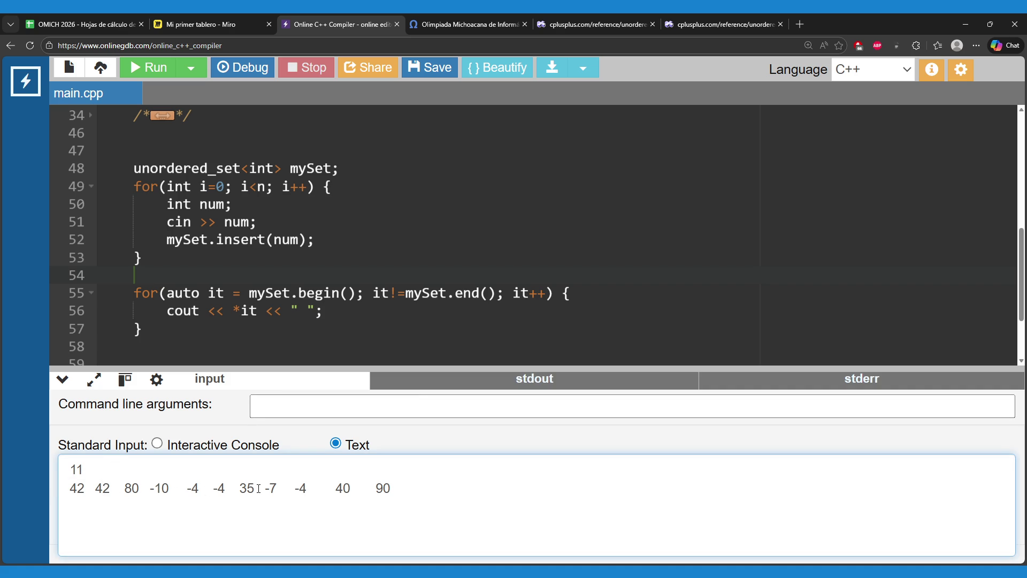
mouse_move(256, 488)
left_mouse_down()
mouse_move(283, 491)
mouse_move(256, 488)
left_mouse_up()
left_click(424, 381)
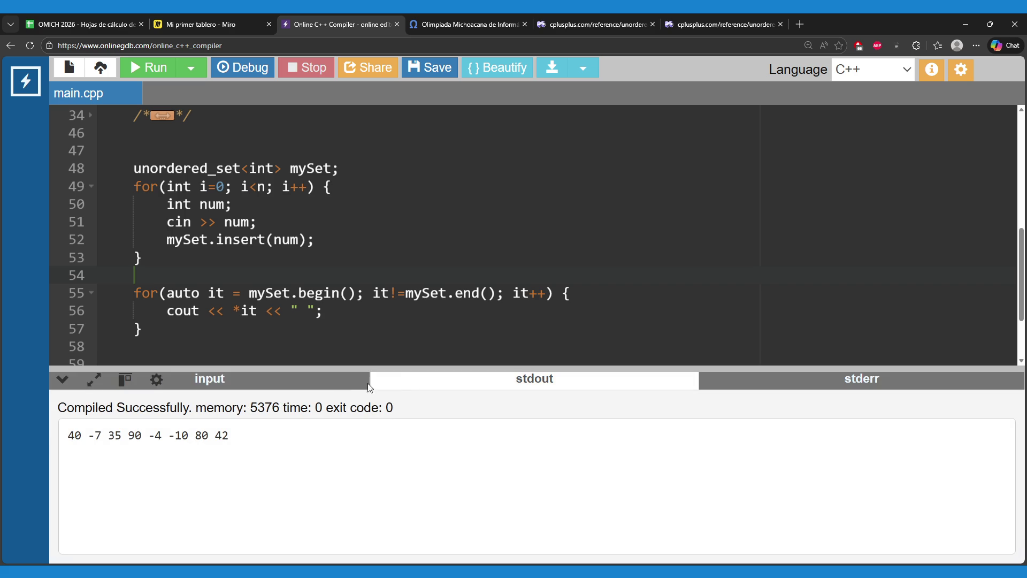
left_click(318, 384)
double_click(374, 488)
left_click(463, 383)
left_click(594, 25)
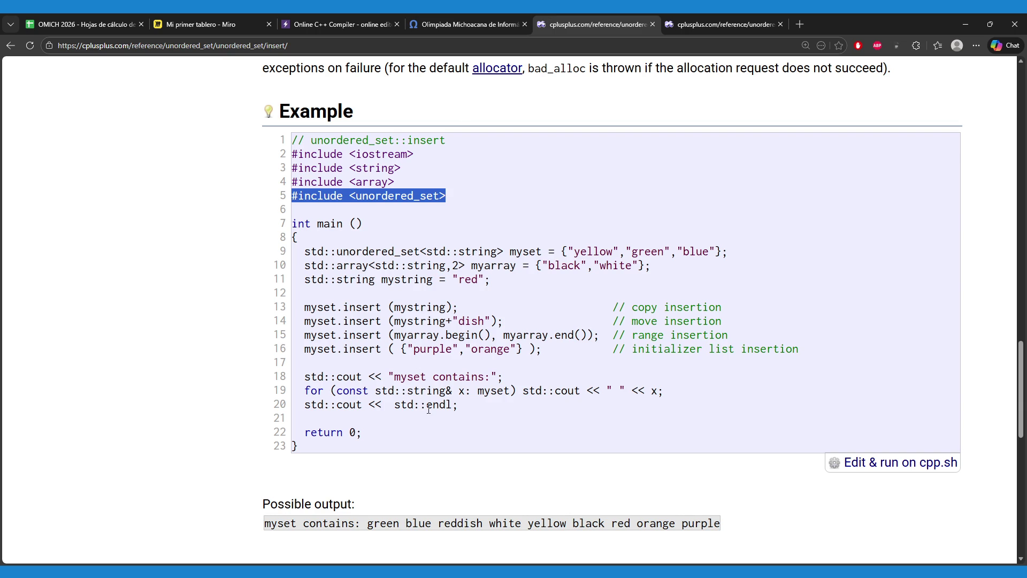
- Highlight myset in the example's print loop, then scroll up to the Insert elements description
left_click_drag(471, 390, 511, 391)
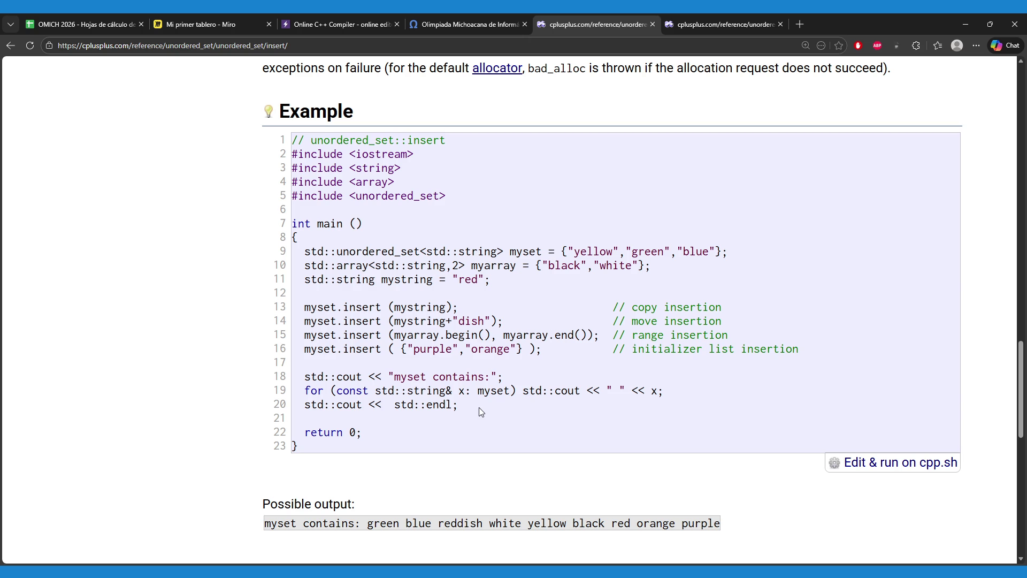
scroll(490, 405, "down", 5)
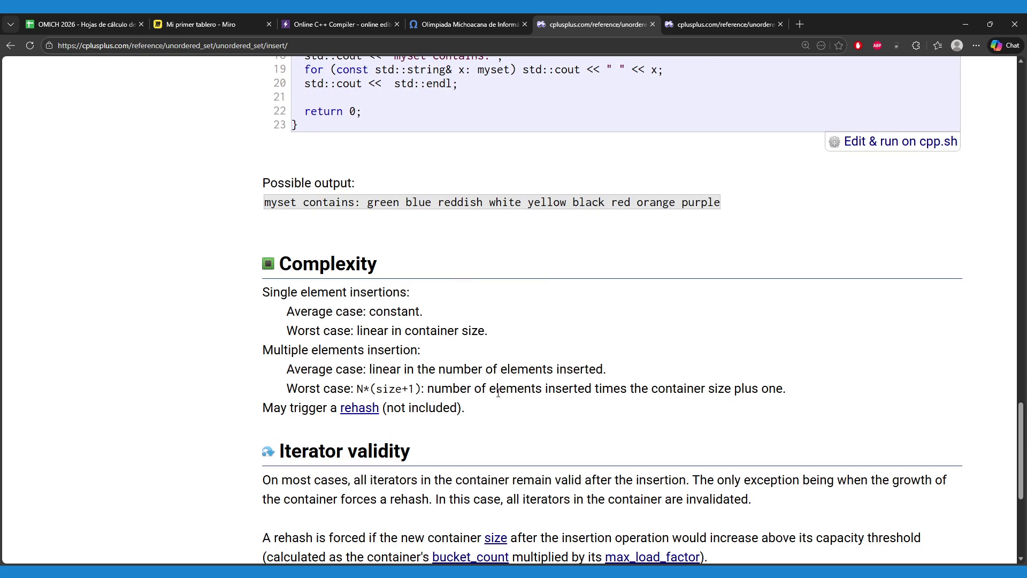
scroll(499, 391, "down", 4)
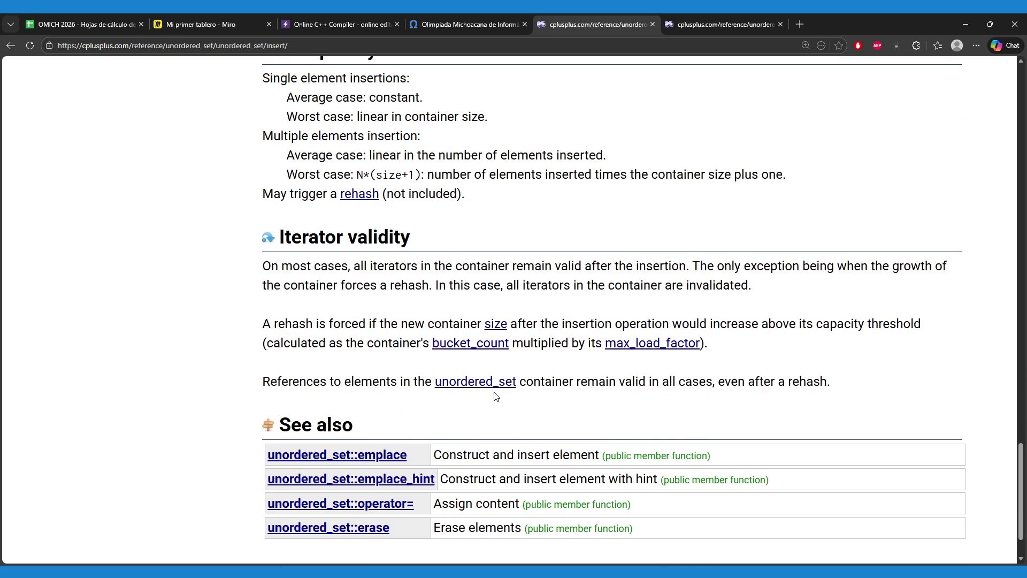
scroll(493, 396, "up", 7)
scroll(493, 396, "up", 13)
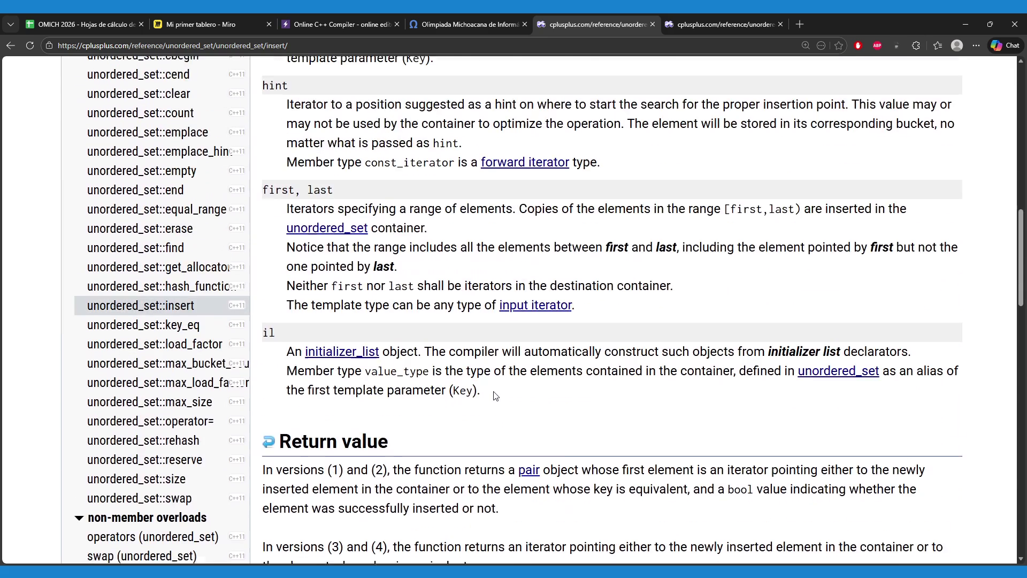
scroll(498, 396, "up", 4)
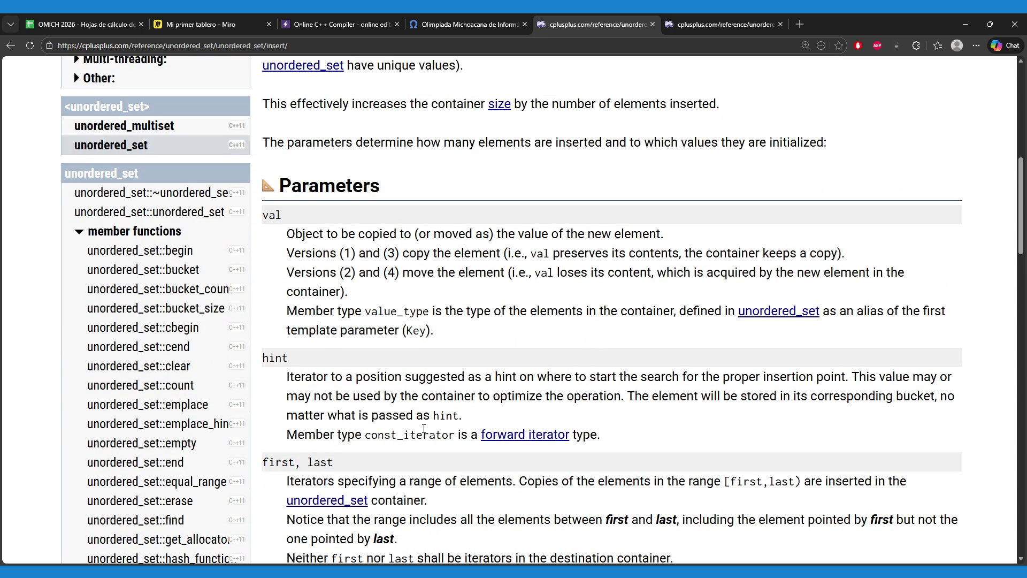
scroll(424, 428, "up", 3)
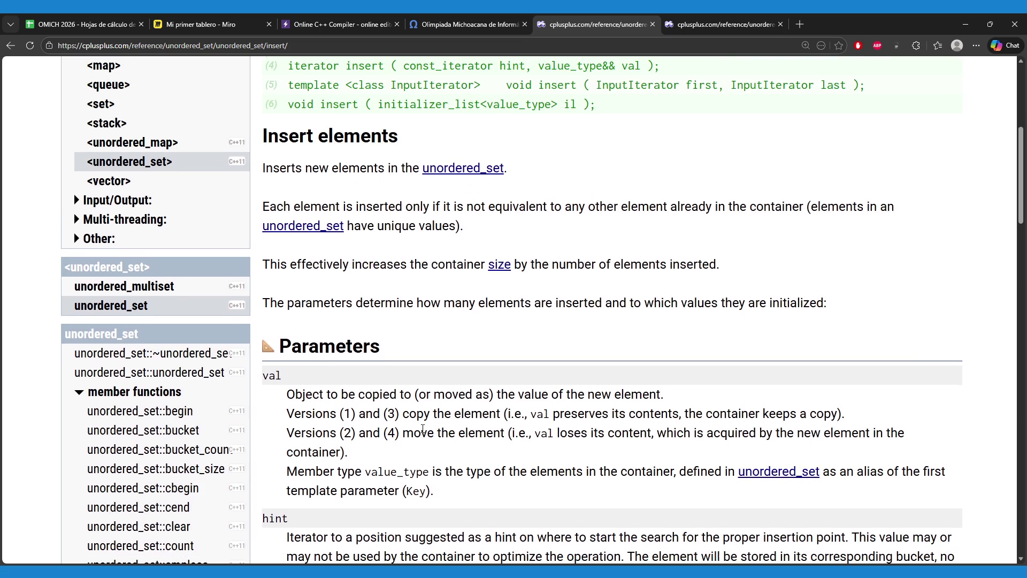
scroll(422, 429, "up", 1)
scroll(428, 428, "down", 1)
left_click_drag(807, 207, 431, 183)
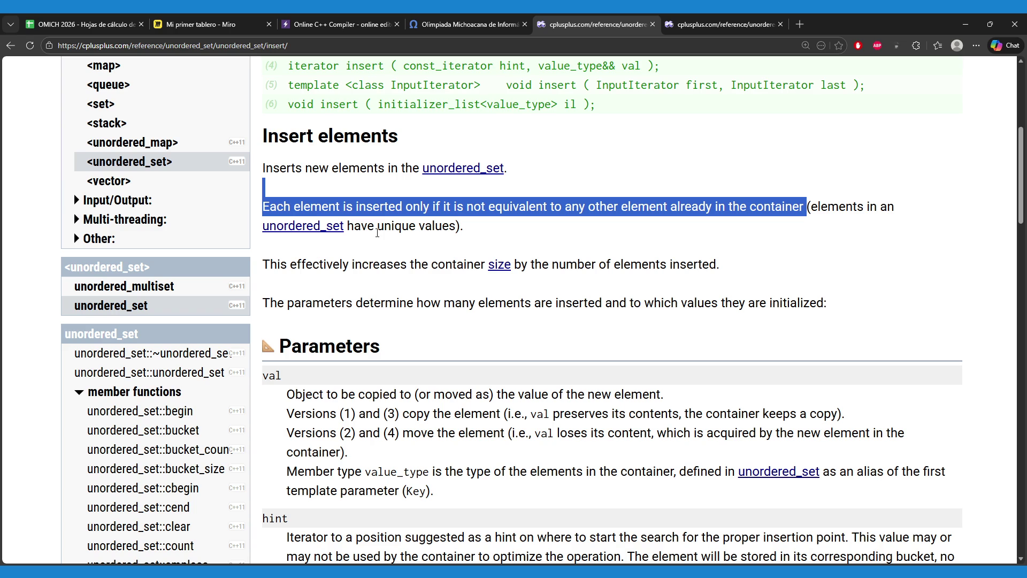
left_click_drag(348, 227, 466, 227)
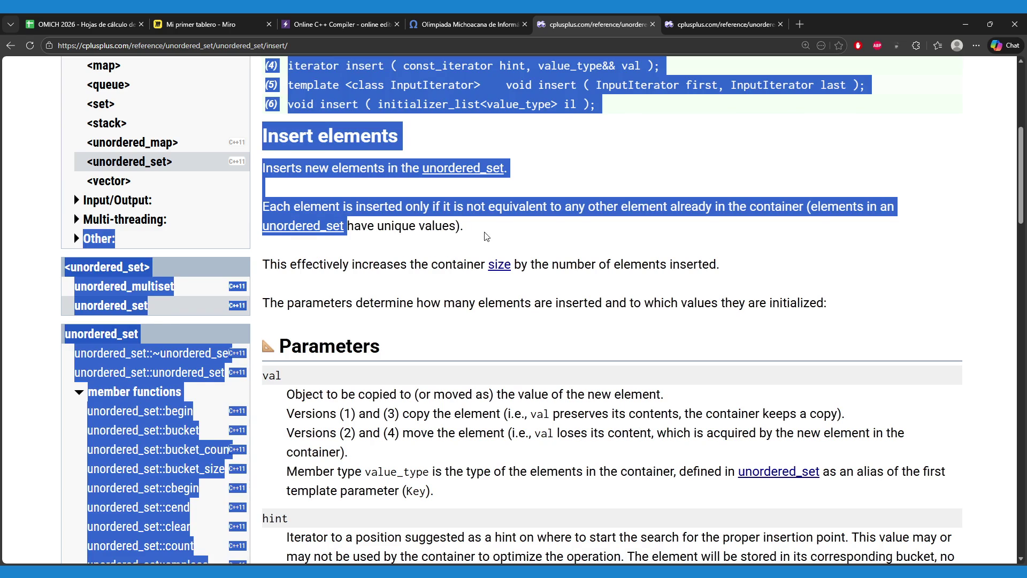
left_click(509, 229)
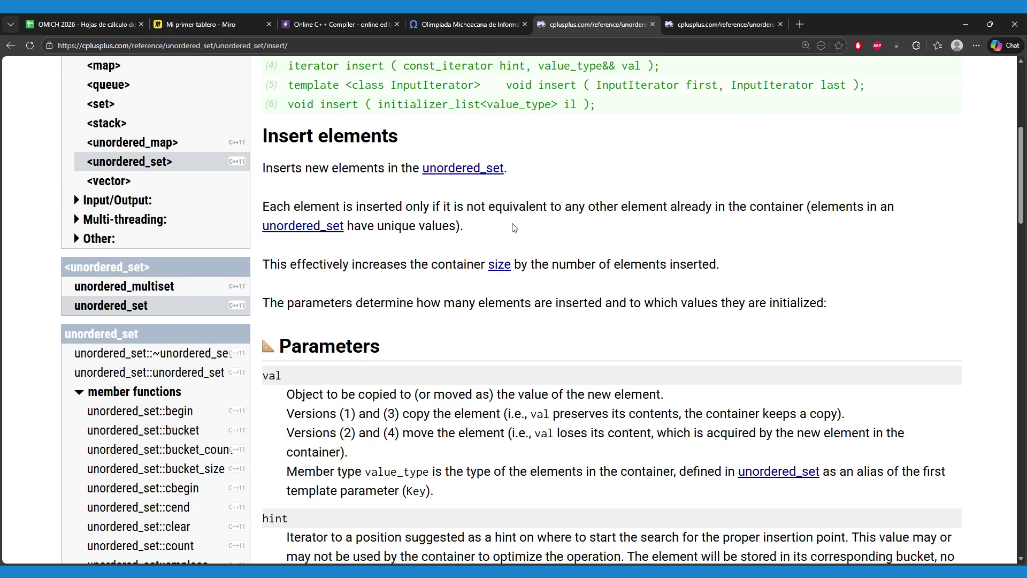
scroll(509, 229, "down", 1)
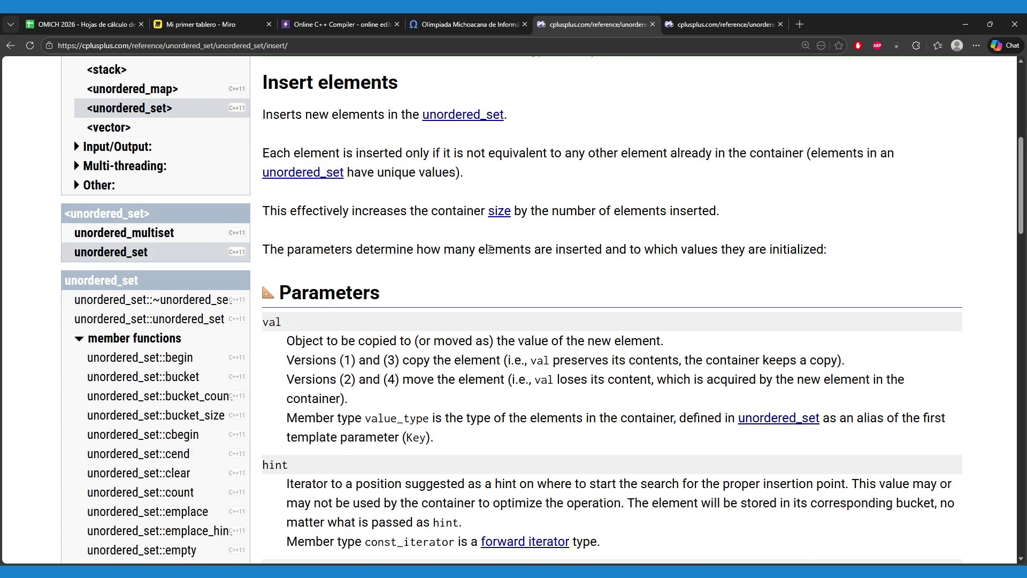
scroll(490, 248, "down", 1)
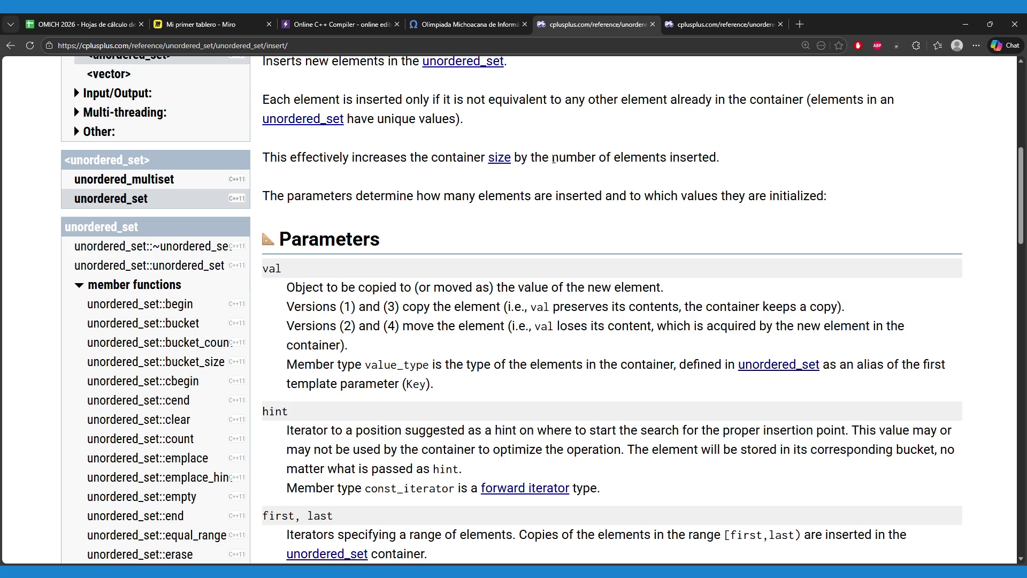
left_click_drag(546, 154, 723, 157)
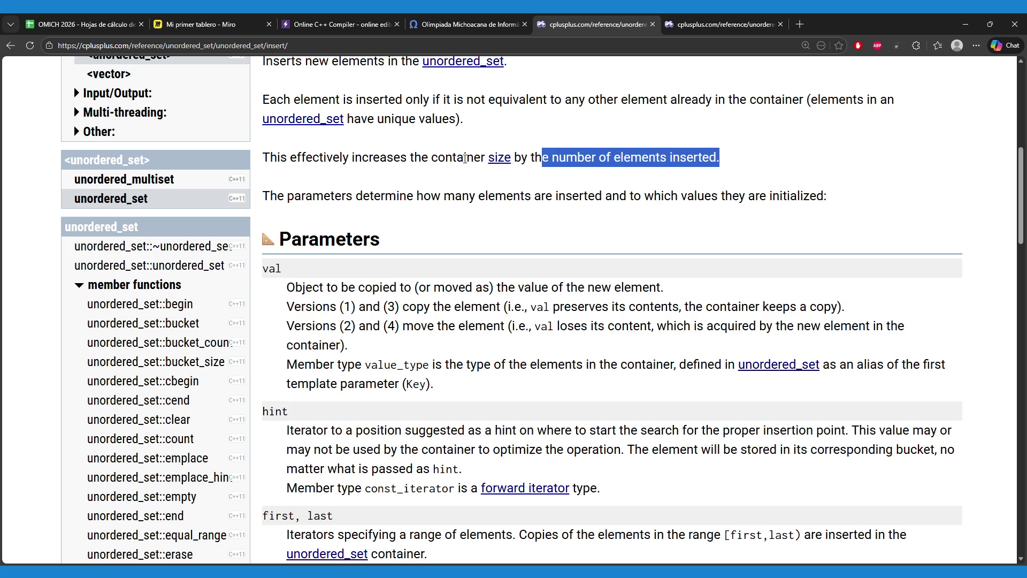
left_click(481, 159)
left_click_drag(489, 159, 516, 161)
left_click(468, 188)
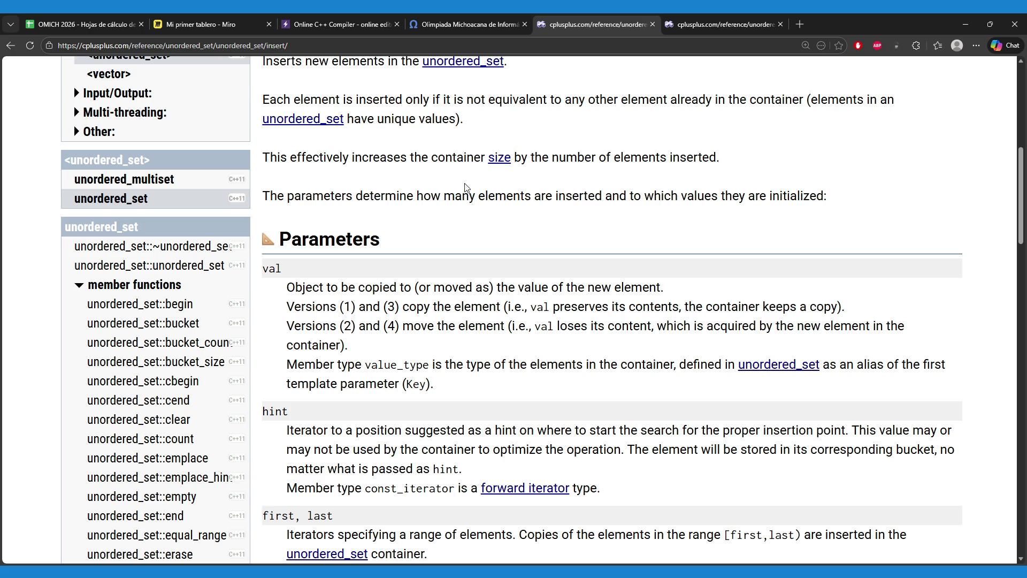
left_click(369, 25)
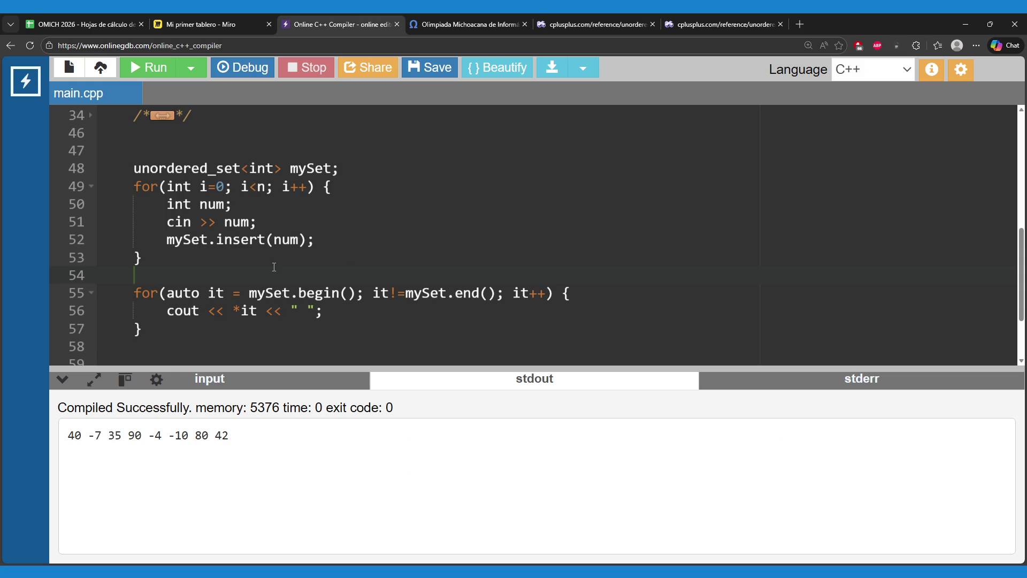
left_click(586, 24)
- Scroll through the parameters, highlighting the hint and first/last range descriptions
scroll(503, 273, "down", 3)
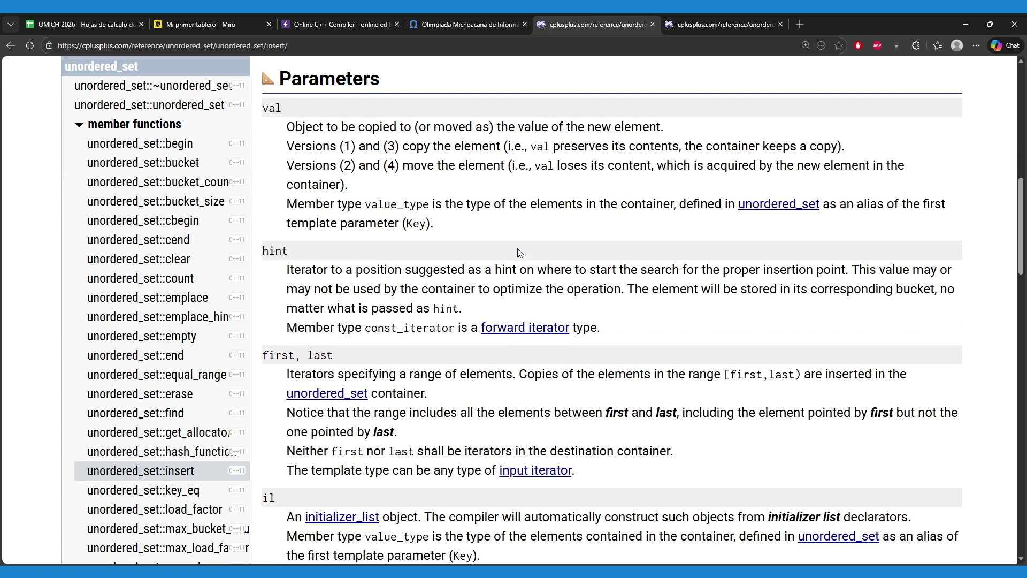
scroll(527, 262, "down", 1)
scroll(522, 252, "down", 1)
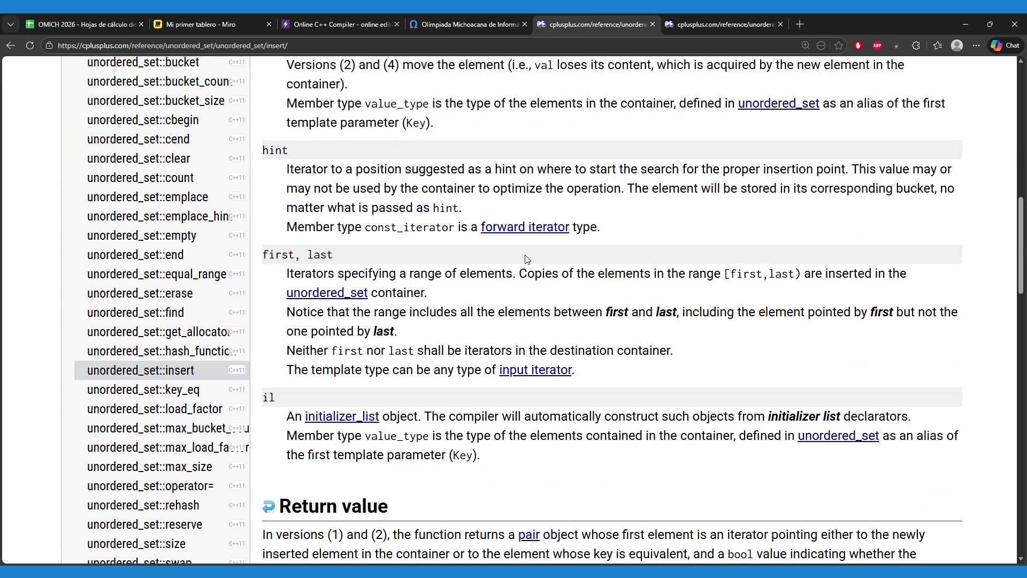
left_click_drag(293, 163, 641, 159)
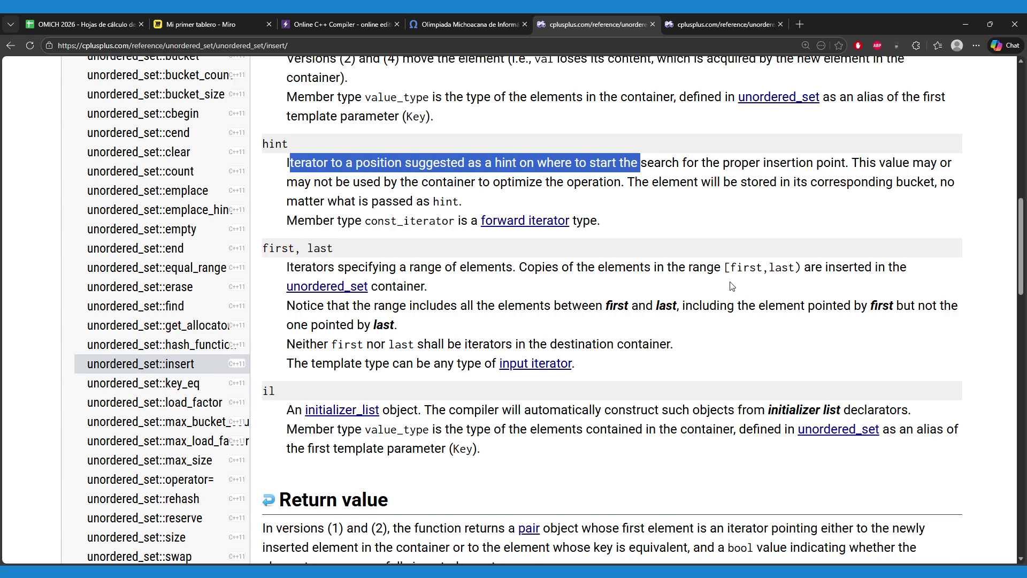
scroll(732, 287, "down", 1)
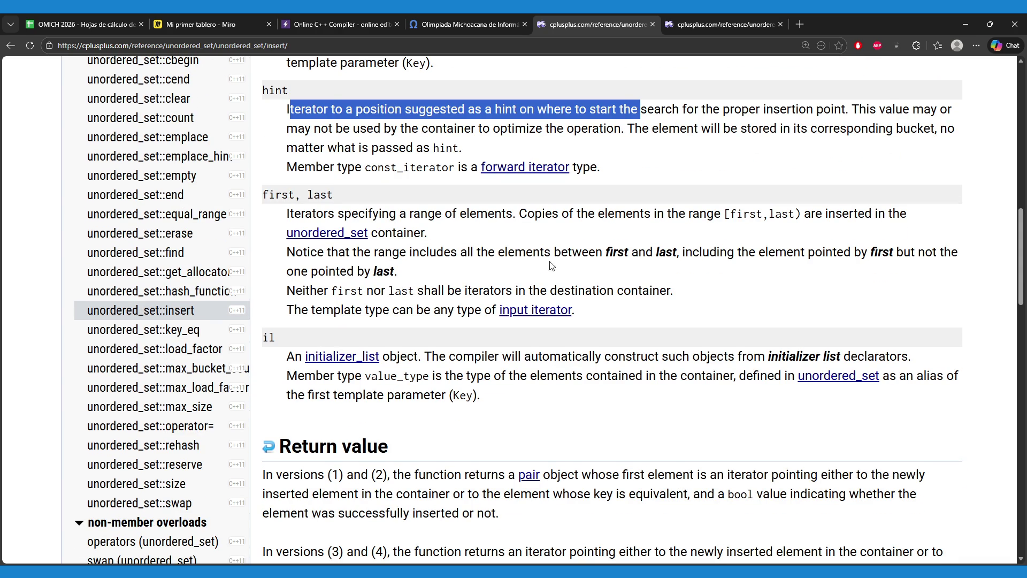
left_click_drag(520, 214, 669, 217)
left_click(577, 241)
- Scroll down to Return value and highlight the Member type iterator note
scroll(578, 241, "down", 1)
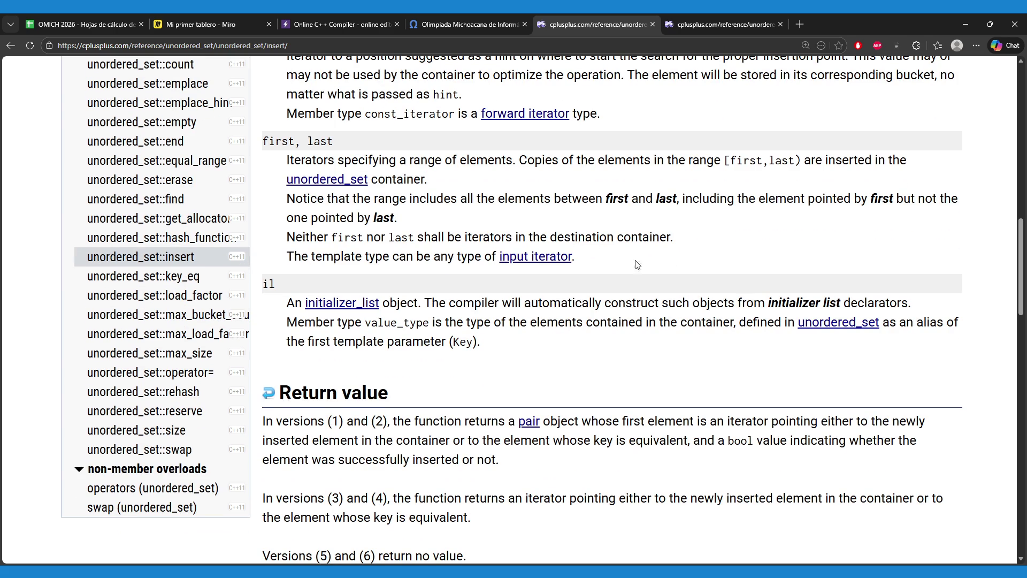
scroll(675, 292, "down", 1)
scroll(677, 296, "down", 3)
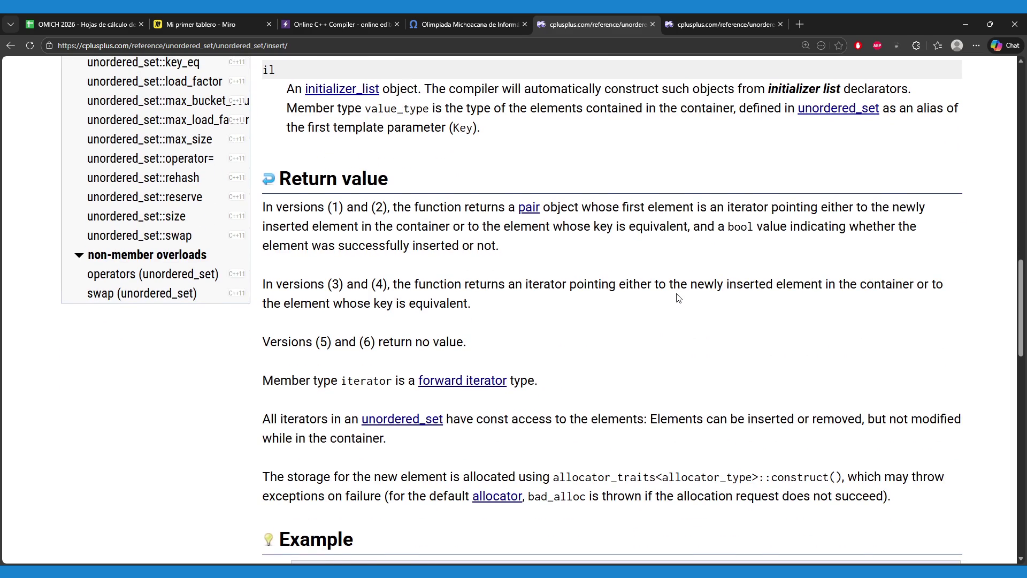
scroll(679, 297, "down", 1)
scroll(679, 297, "down", 2)
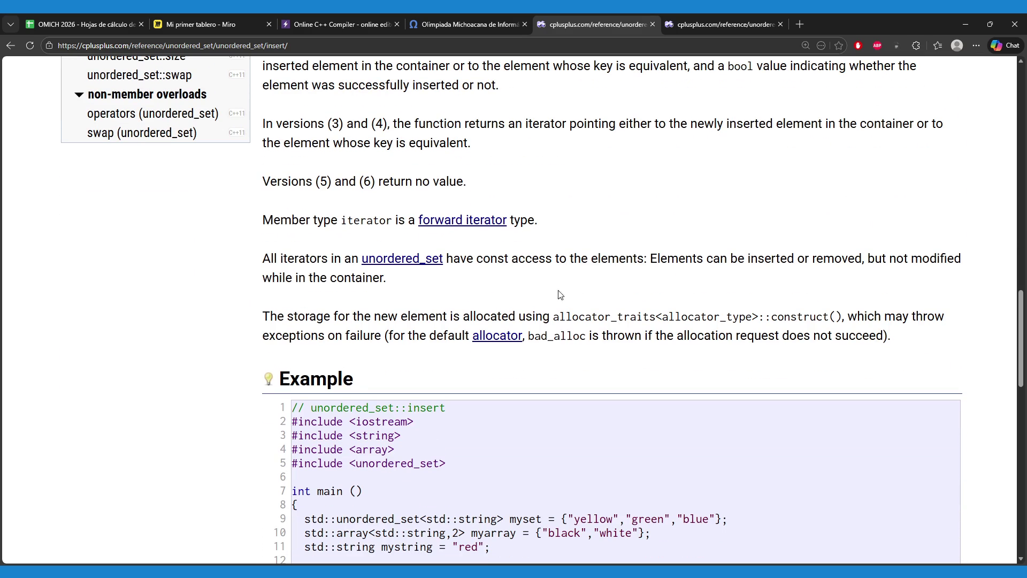
left_click_drag(259, 224, 370, 221)
left_click(301, 255)
scroll(301, 262, "up", 2)
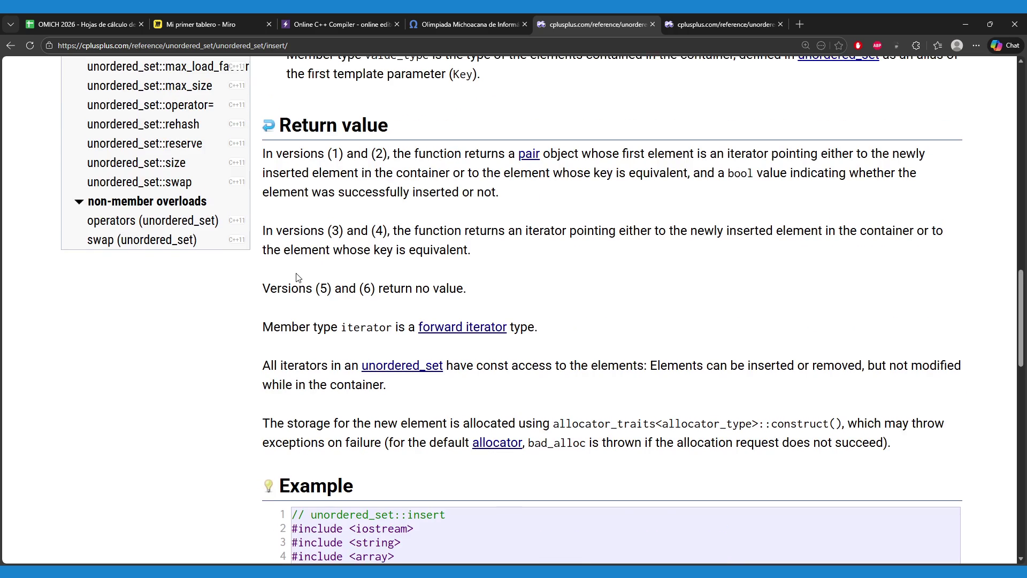
scroll(300, 278, "down", 5)
scroll(244, 318, "down", 2)
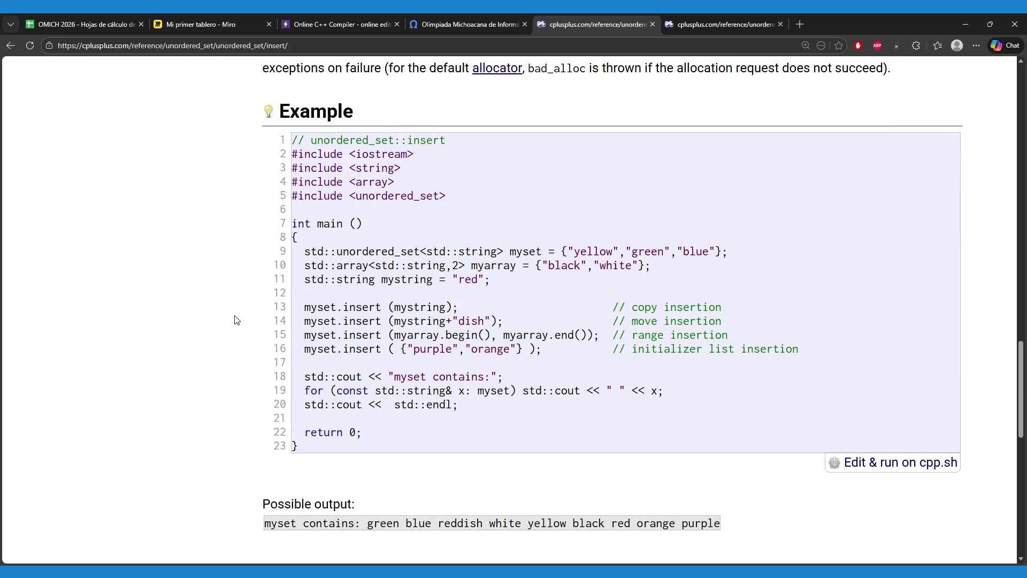
scroll(236, 319, "down", 1)
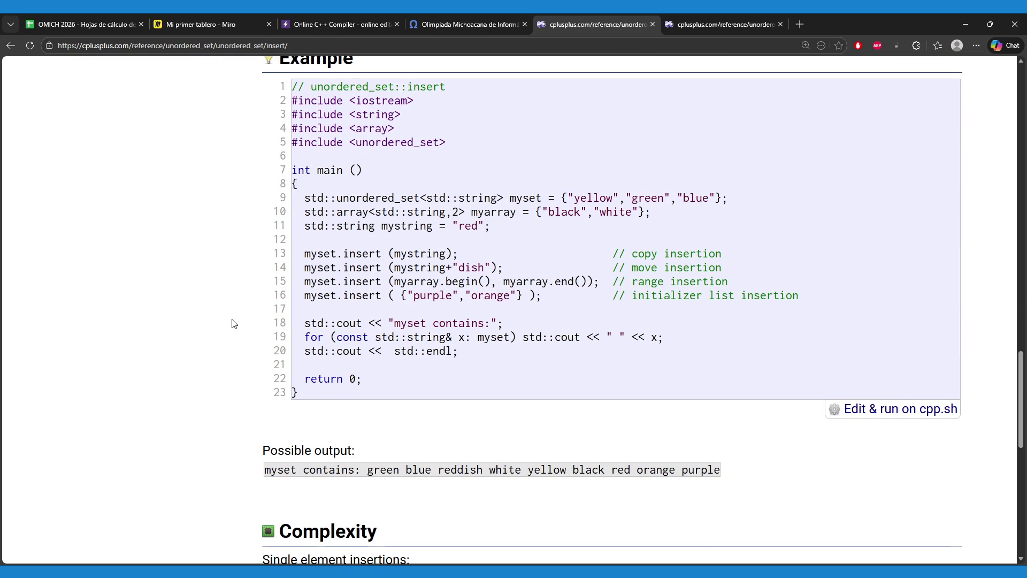
scroll(233, 323, "down", 1)
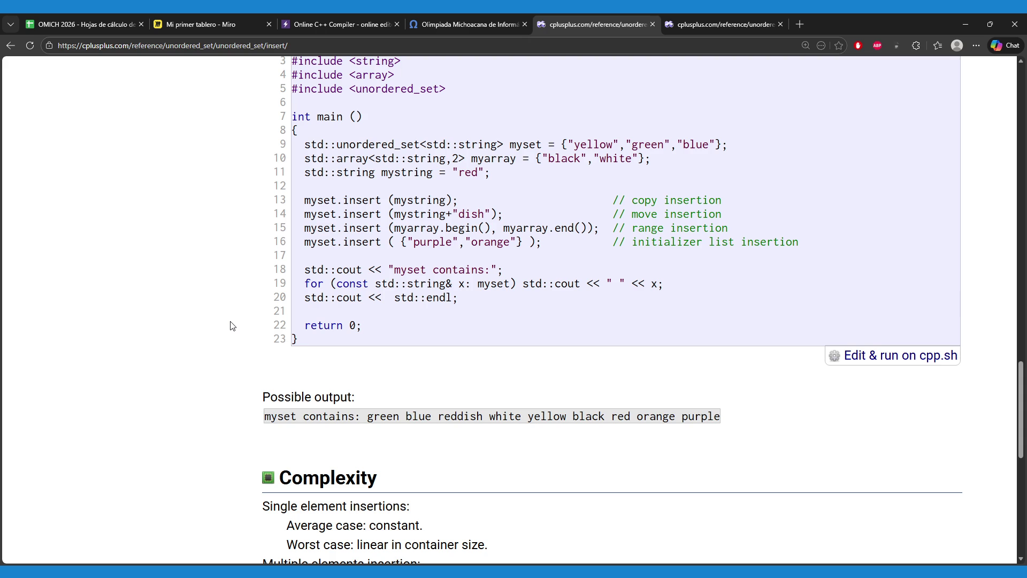
scroll(231, 325, "down", 3)
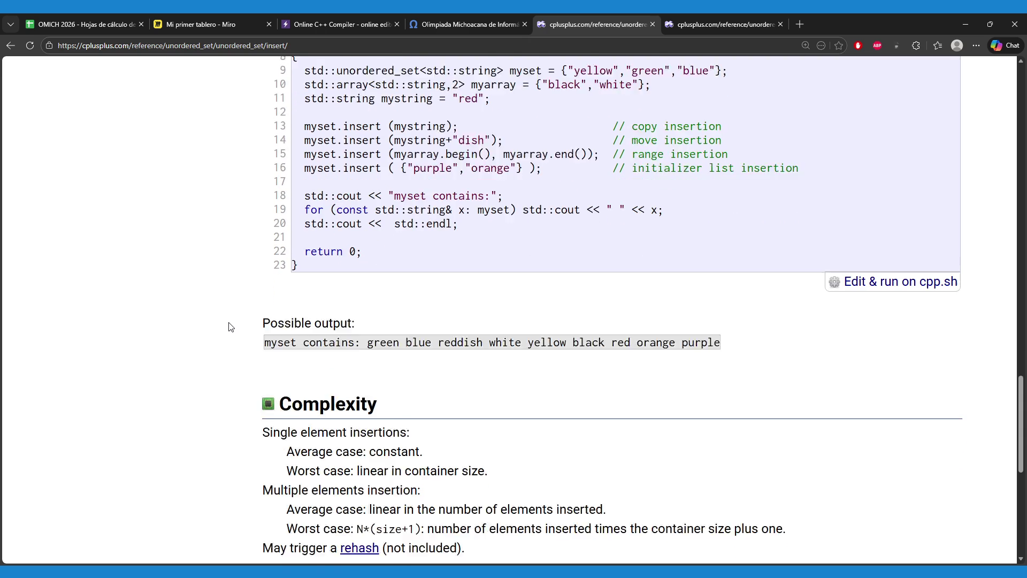
scroll(230, 330, "down", 4)
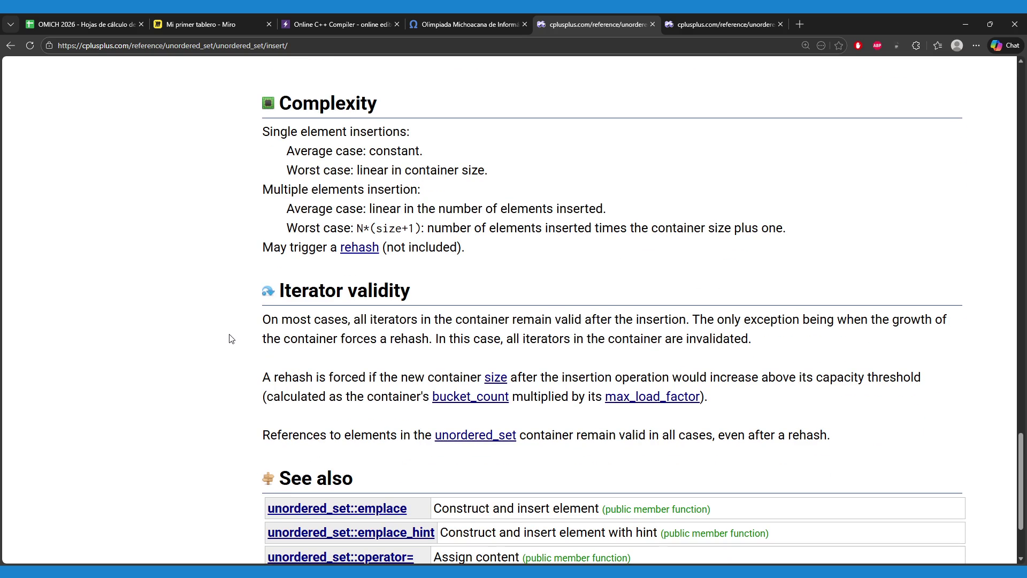
left_click_drag(277, 229, 791, 228)
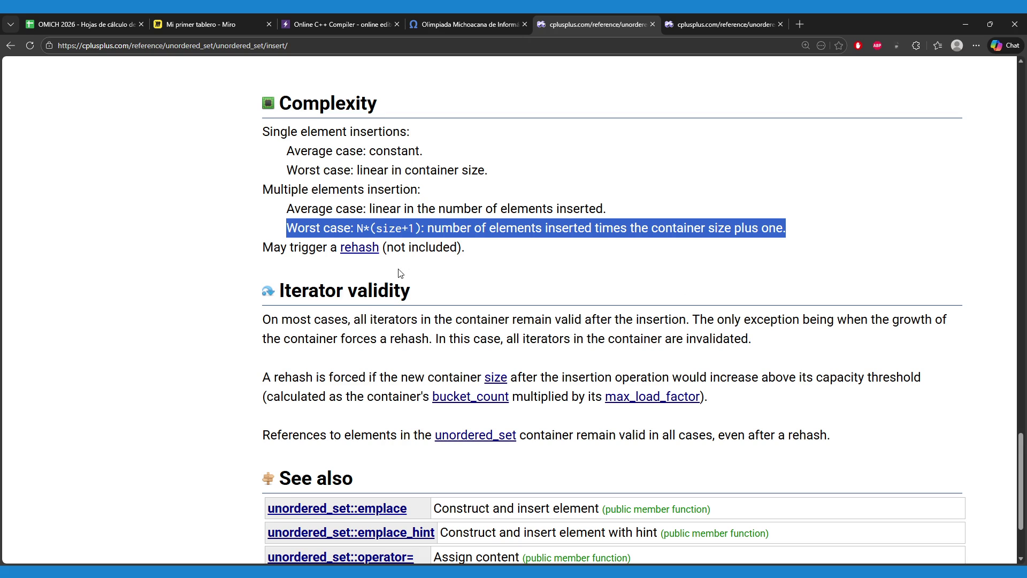
left_click(447, 241)
left_click_drag(349, 230, 424, 230)
left_click(499, 229)
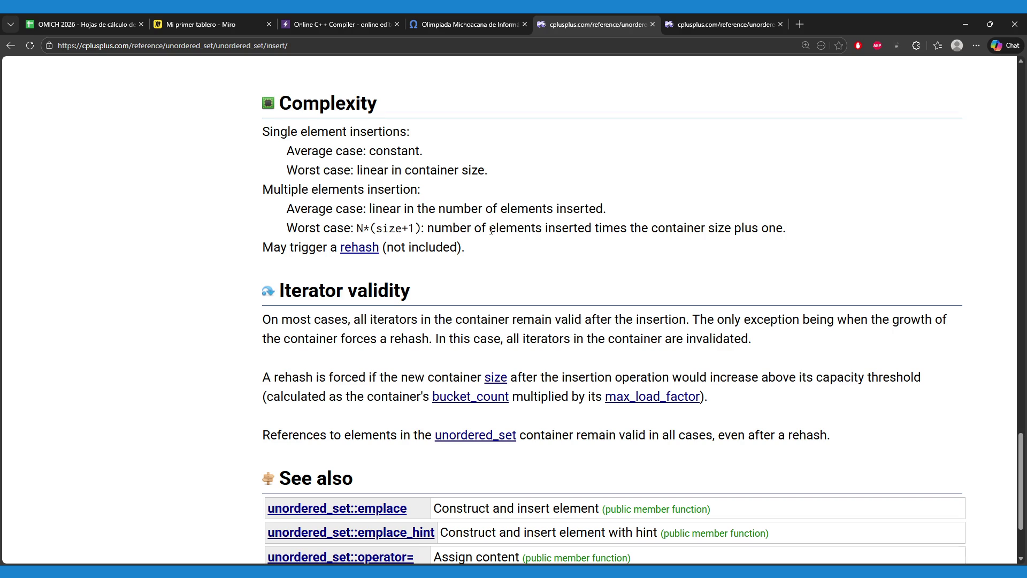
mouse_move(596, 230)
left_mouse_down()
mouse_move(738, 221)
mouse_move(757, 231)
left_mouse_up()
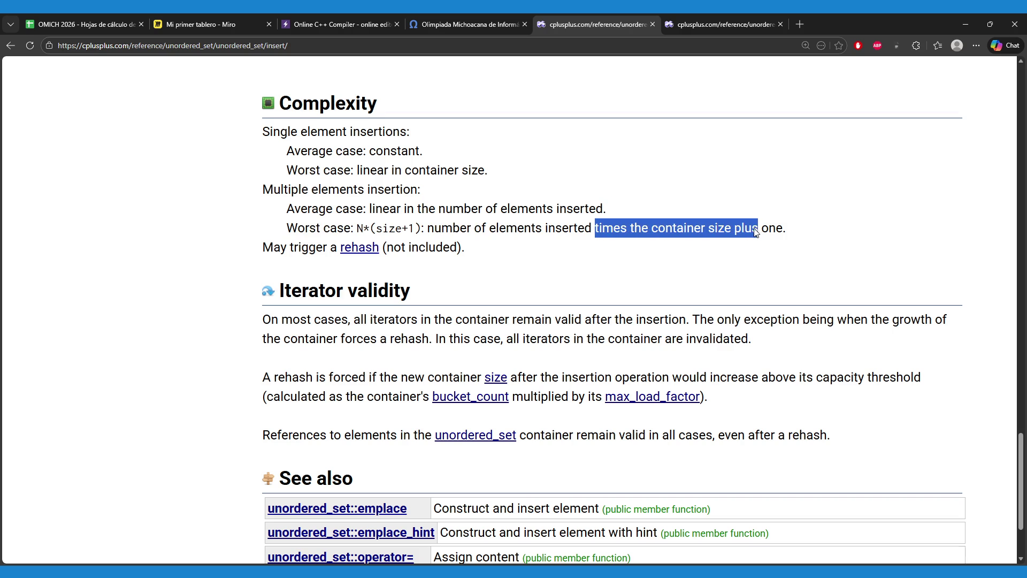
left_click(551, 247)
mouse_move(284, 230)
left_mouse_down()
mouse_move(485, 210)
mouse_move(682, 210)
mouse_move(749, 217)
mouse_move(769, 231)
left_mouse_up()
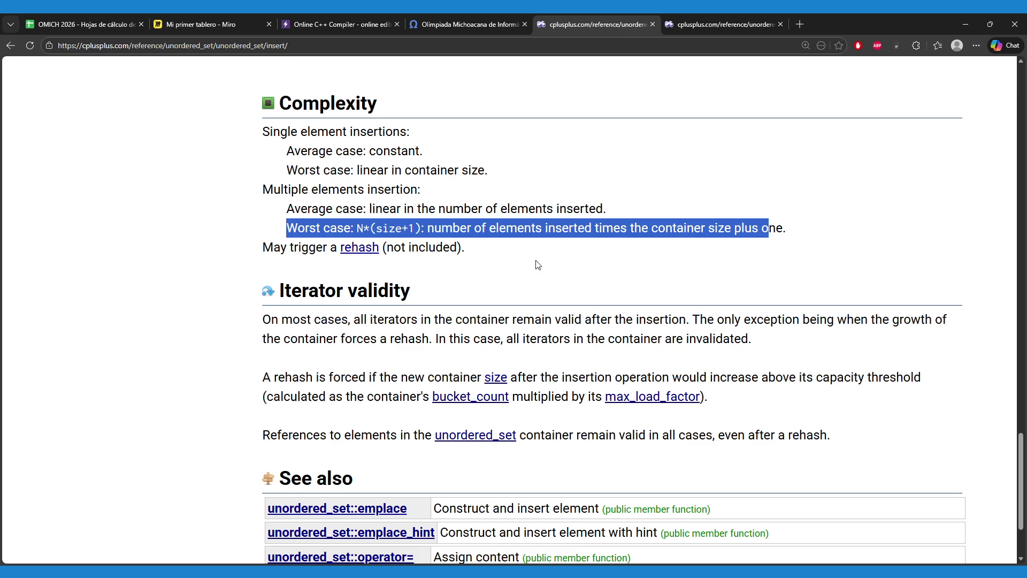
left_click(490, 256)
left_click_drag(263, 248, 342, 252)
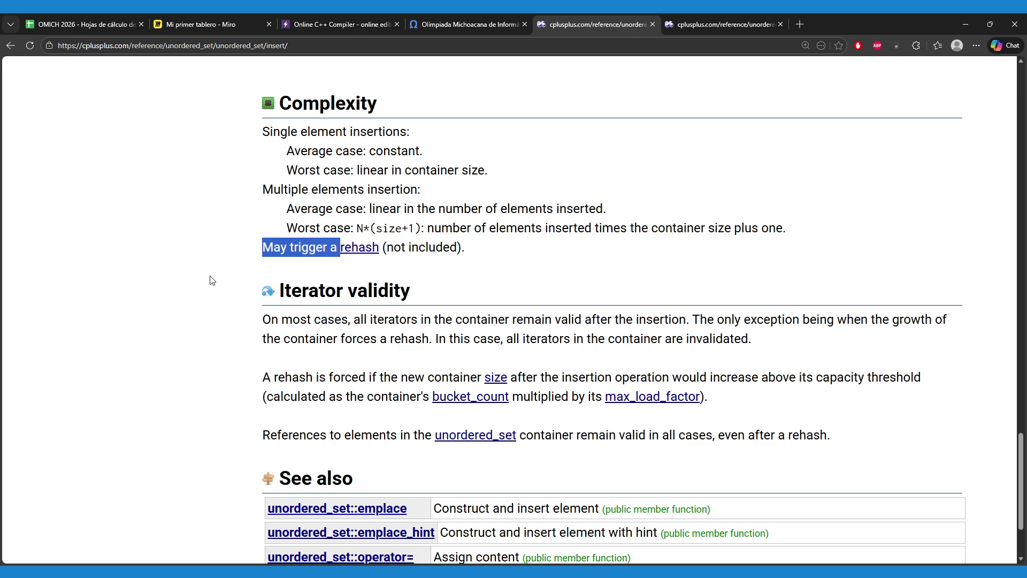
left_click_drag(262, 132, 498, 171)
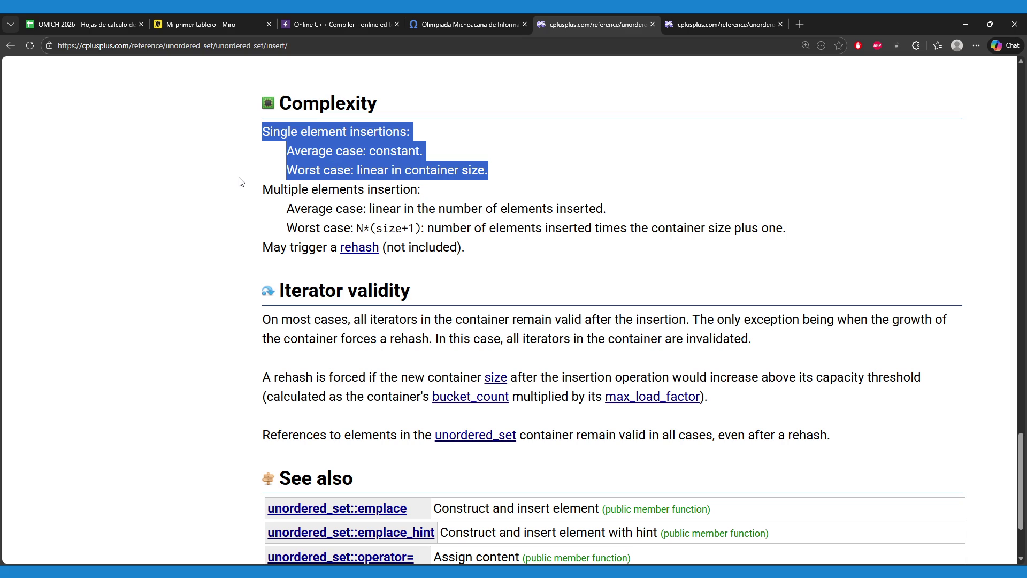
double_click(394, 153)
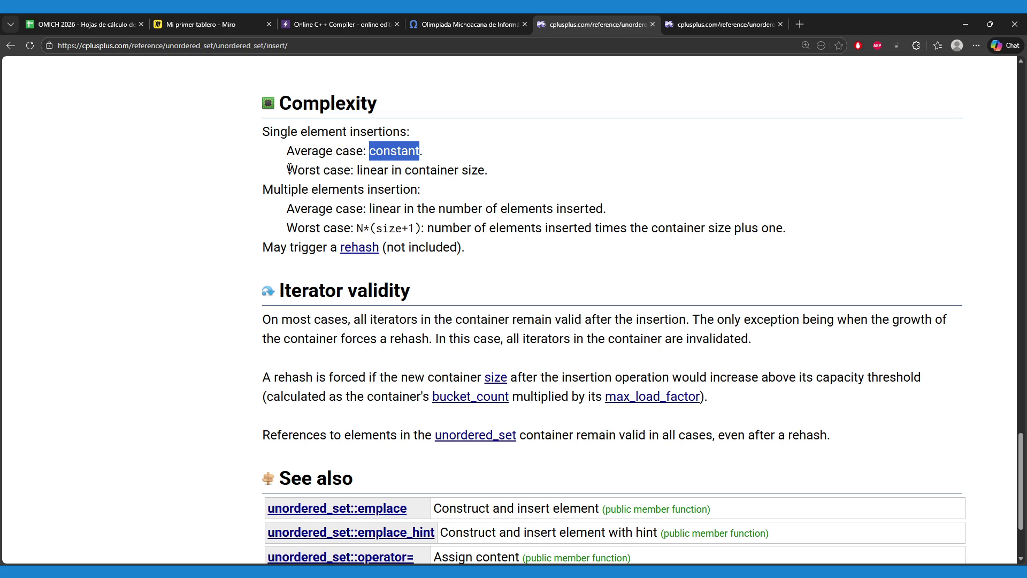
left_click_drag(288, 169, 495, 174)
left_click(356, 169)
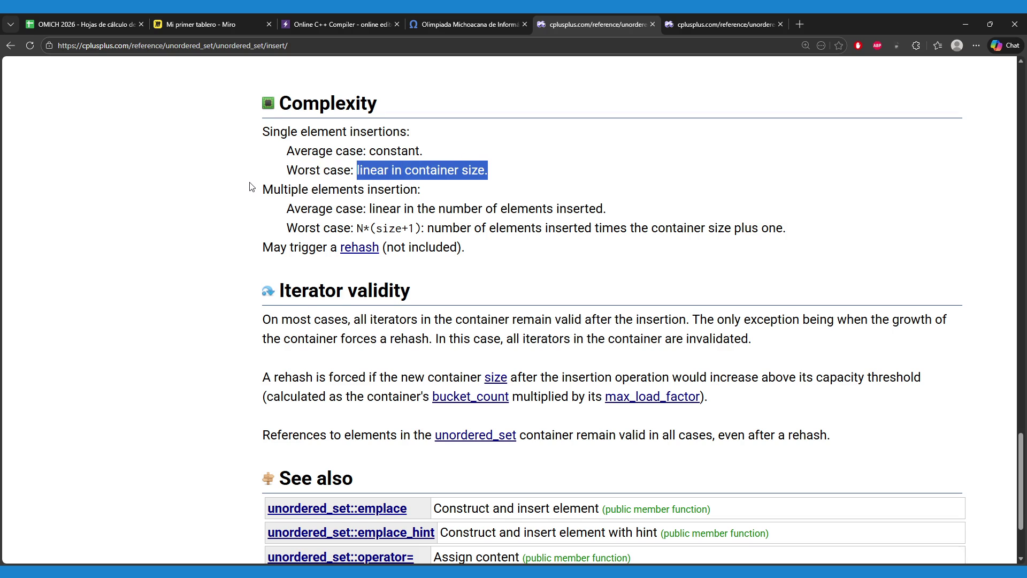
scroll(250, 186, "up", 1)
left_click_drag(287, 205, 384, 206)
left_click(288, 227)
left_click_drag(288, 227, 402, 224)
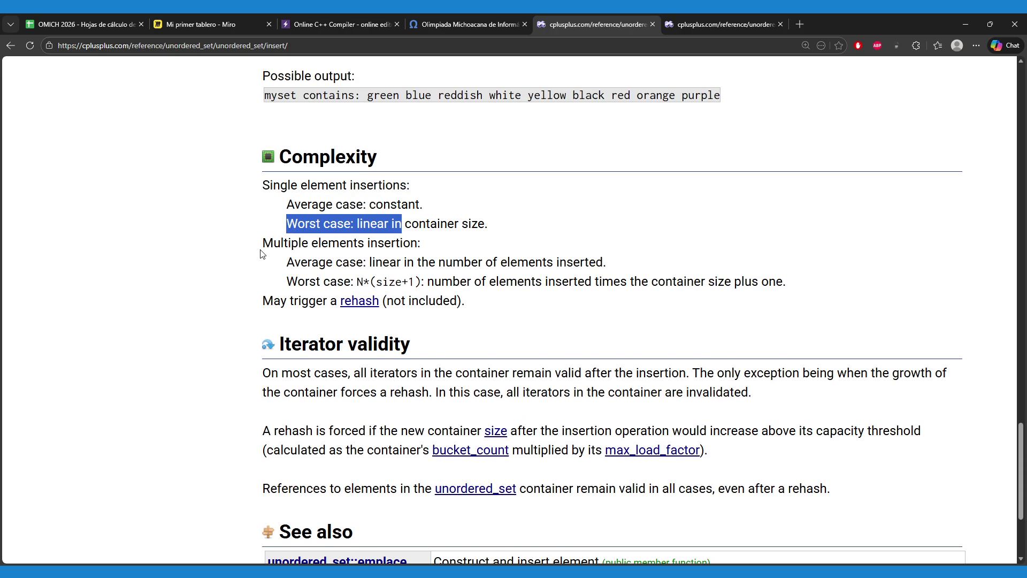
scroll(262, 253, "up", 5)
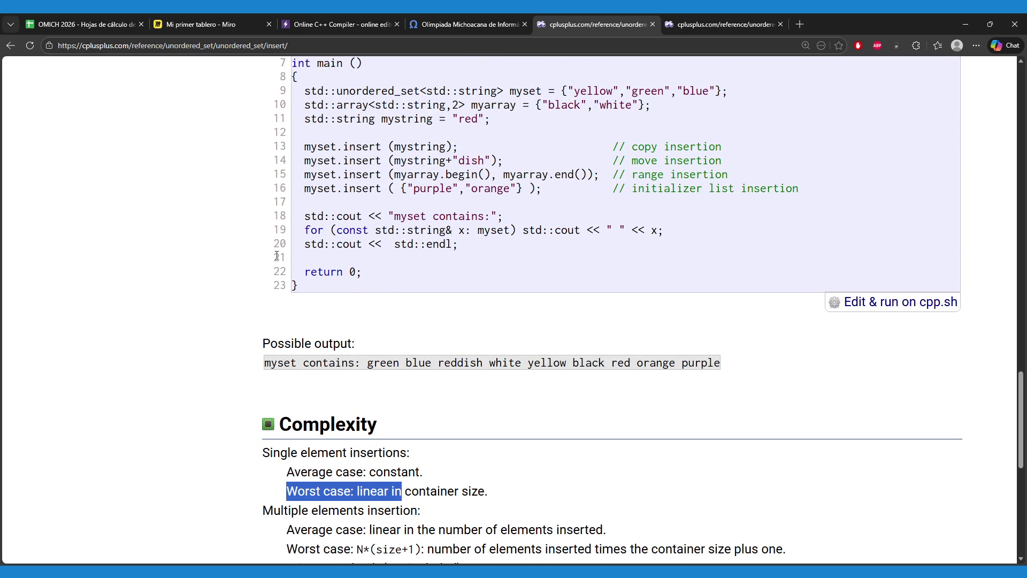
scroll(276, 256, "up", 3)
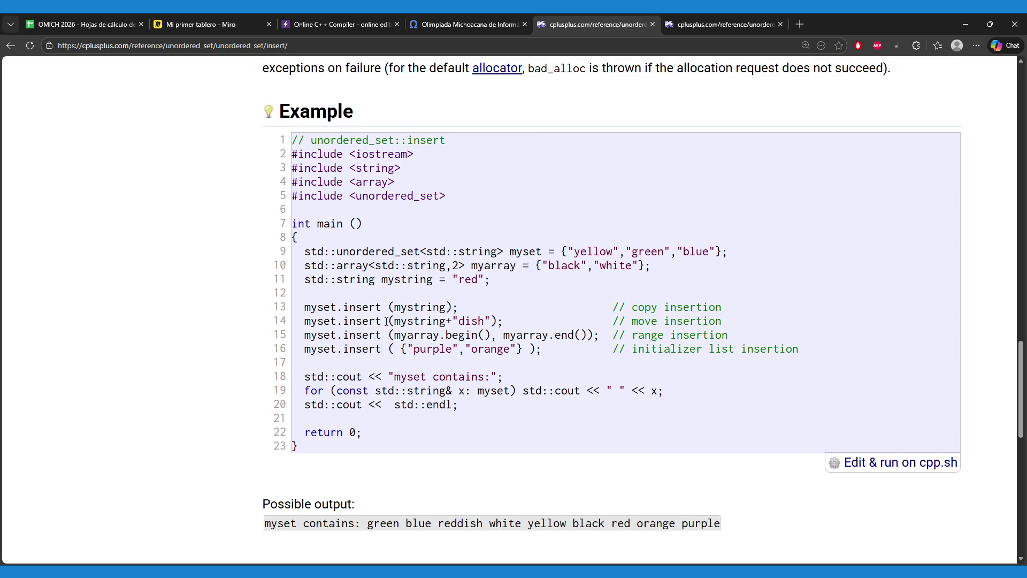
double_click(415, 321)
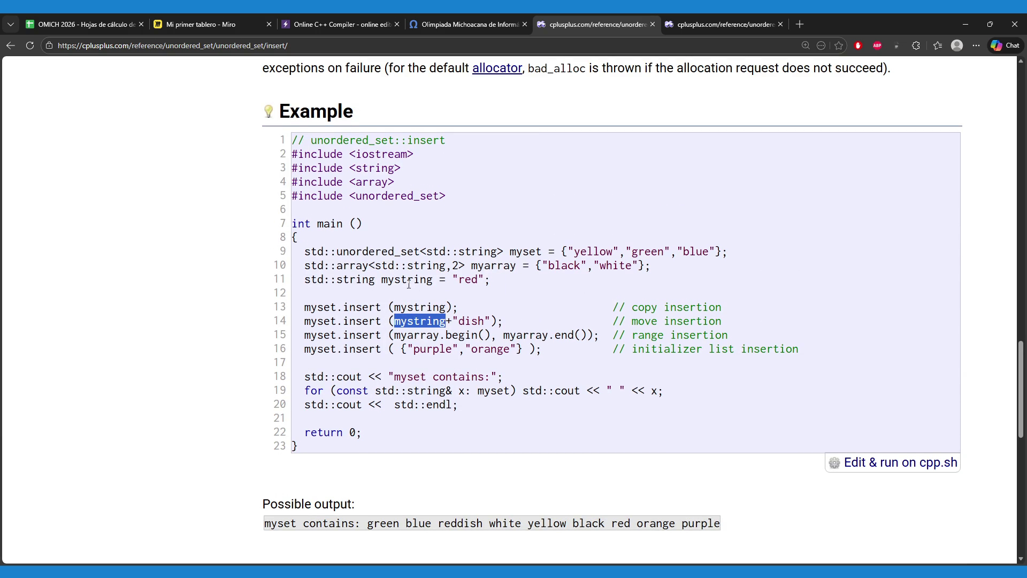
left_click_drag(389, 278, 491, 279)
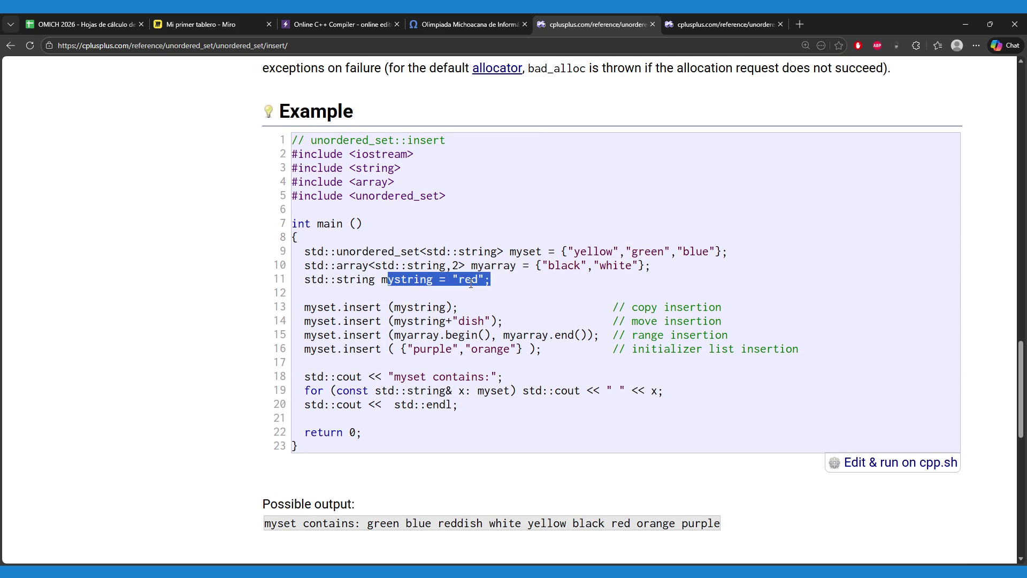
left_click(422, 324)
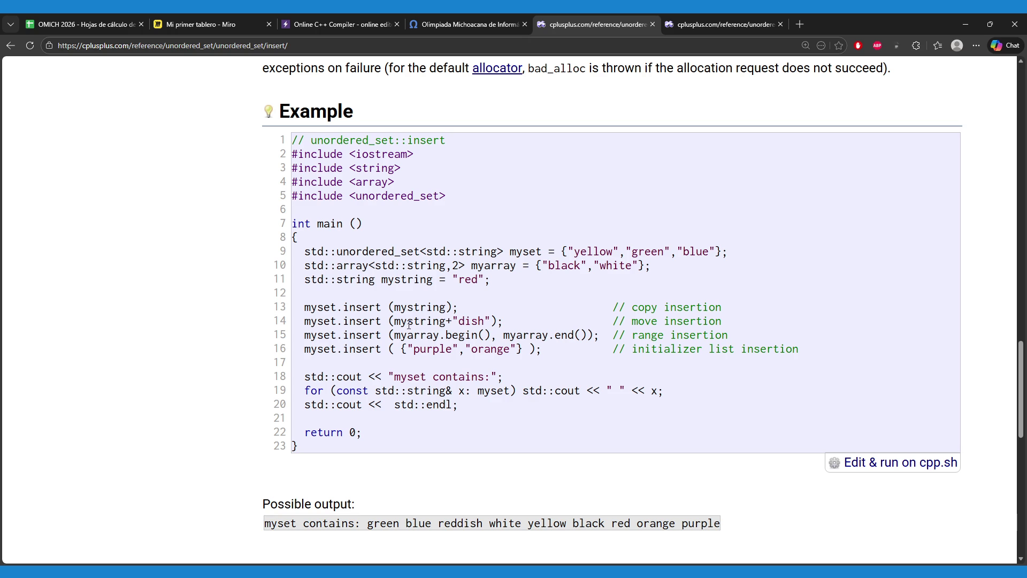
left_click_drag(407, 324, 497, 322)
scroll(444, 444, "down", 1)
left_click_drag(439, 471, 485, 471)
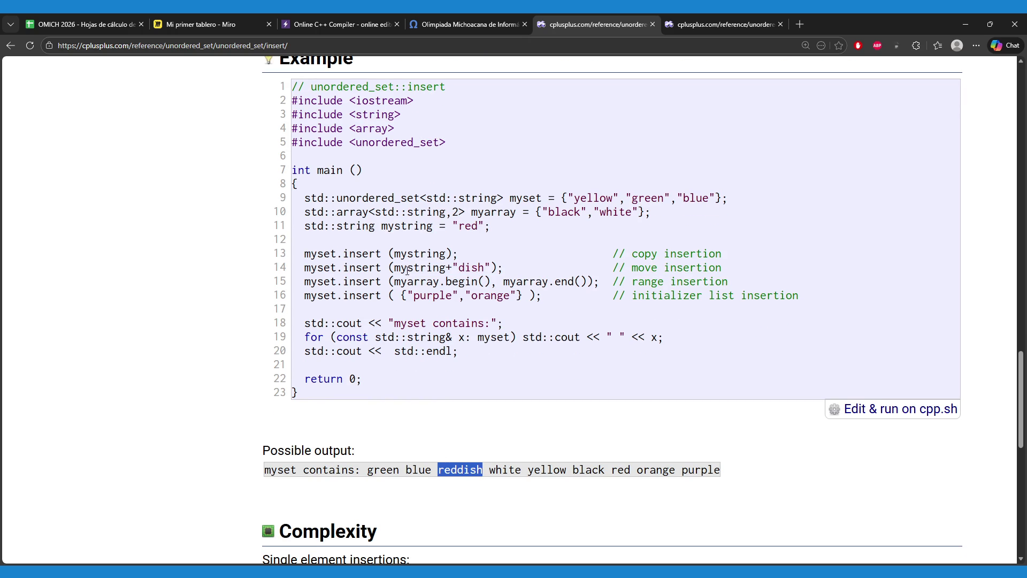
left_click_drag(394, 281, 587, 282)
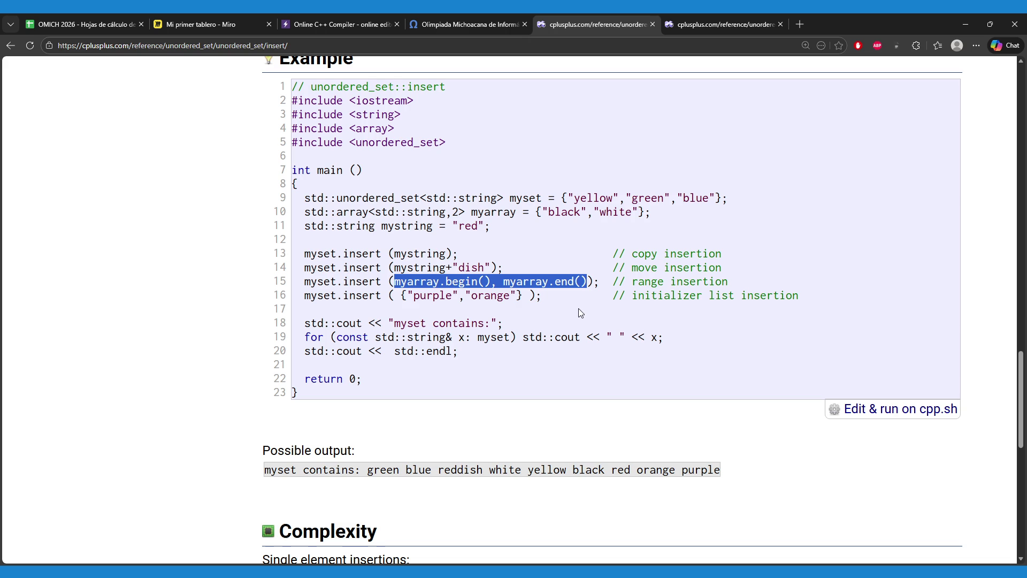
scroll(579, 308, "up", 2)
scroll(580, 343, "down", 1)
left_click_drag(457, 204, 457, 220)
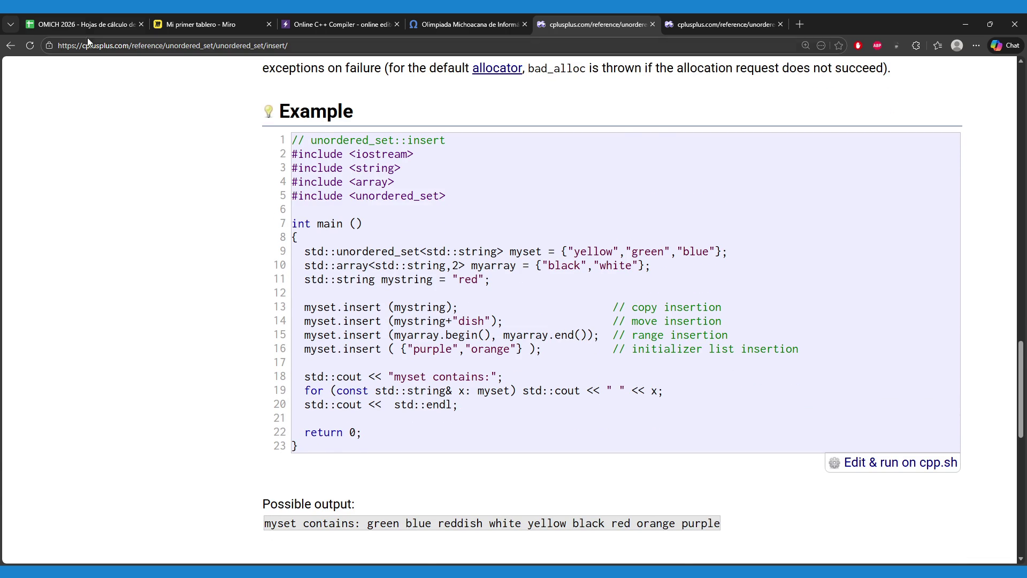
left_click(88, 14)
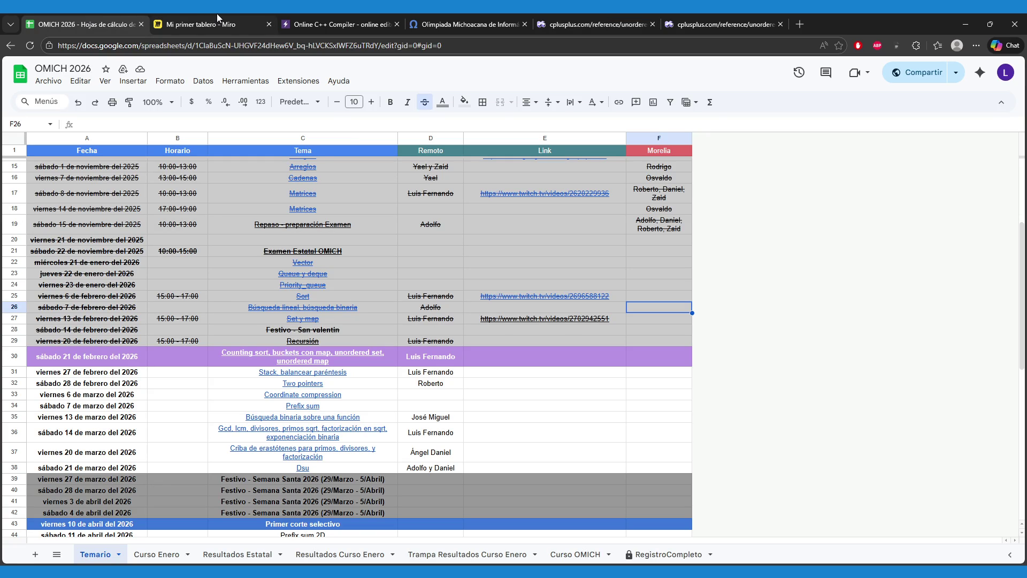
- Return to the Online C++ Compiler tab with the unordered_set program
left_click(394, 14)
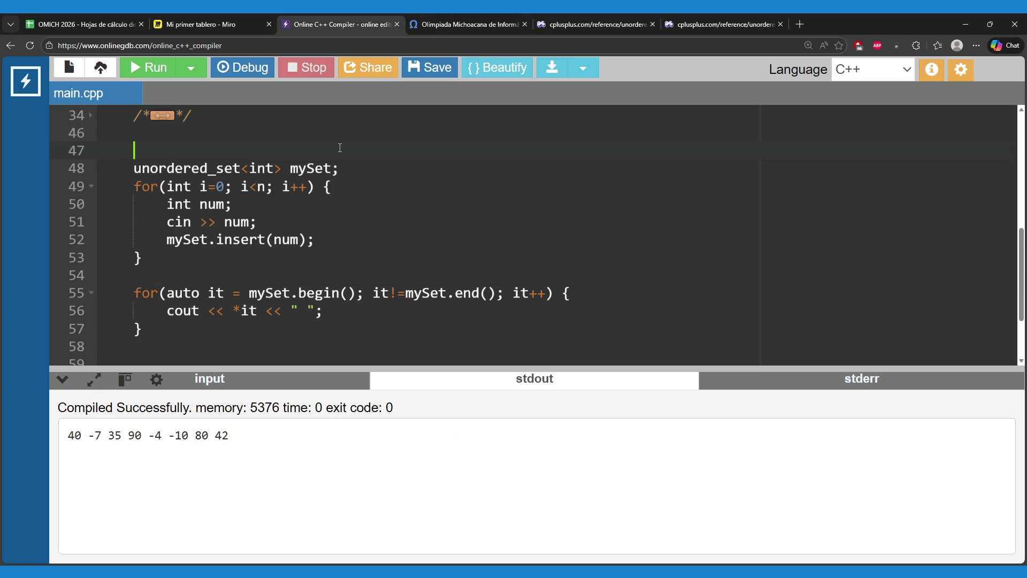
- Delete empty line 47 and select unordered_set on the declaration line
key("BackSpace")
key("BackSpace")
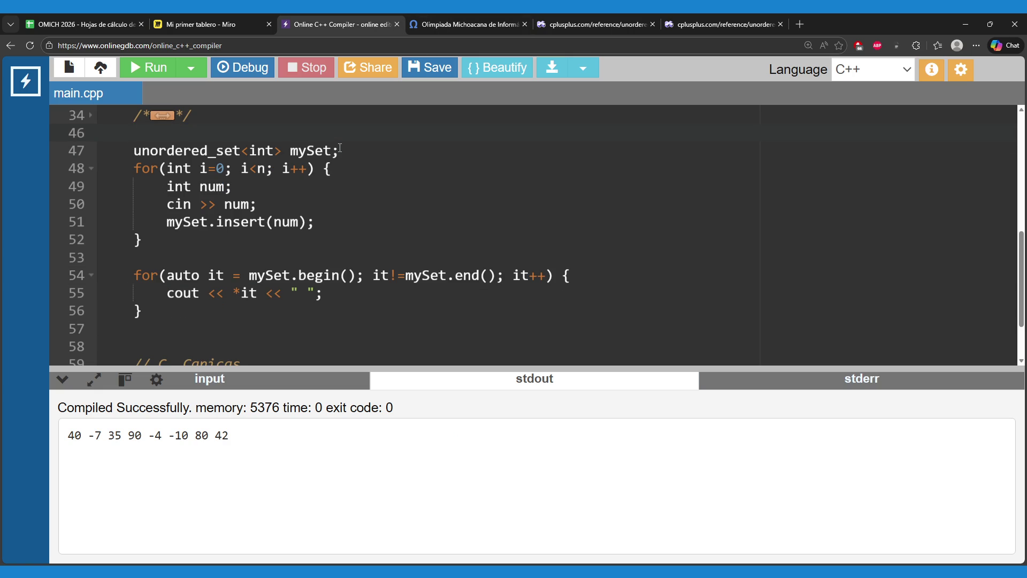
double_click(203, 155)
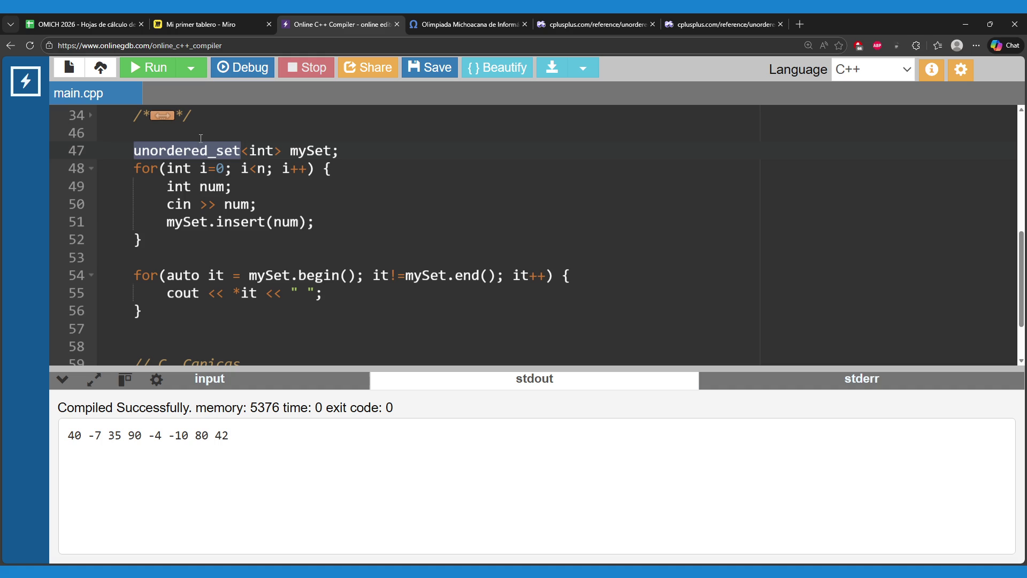
double_click(210, 150)
left_click(220, 137)
double_click(222, 152)
scroll(412, 240, "up", 1)
- Unfold the commented-out C. Canicas block
scroll(402, 243, "up", 2)
scroll(390, 246, "down", 4)
scroll(386, 251, "down", 1)
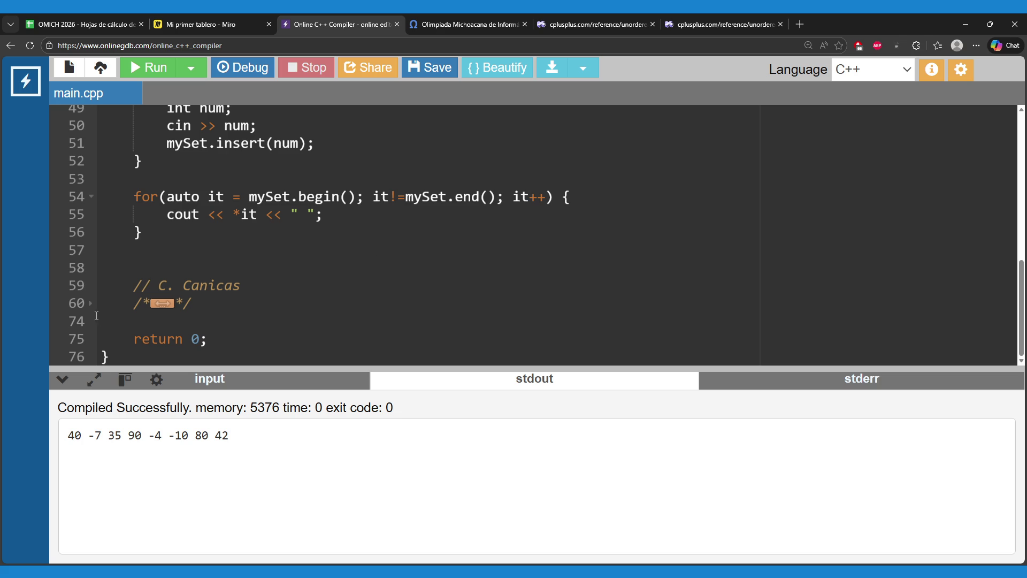
left_click(91, 303)
scroll(173, 305, "down", 3)
scroll(173, 305, "up", 8)
left_click(139, 278)
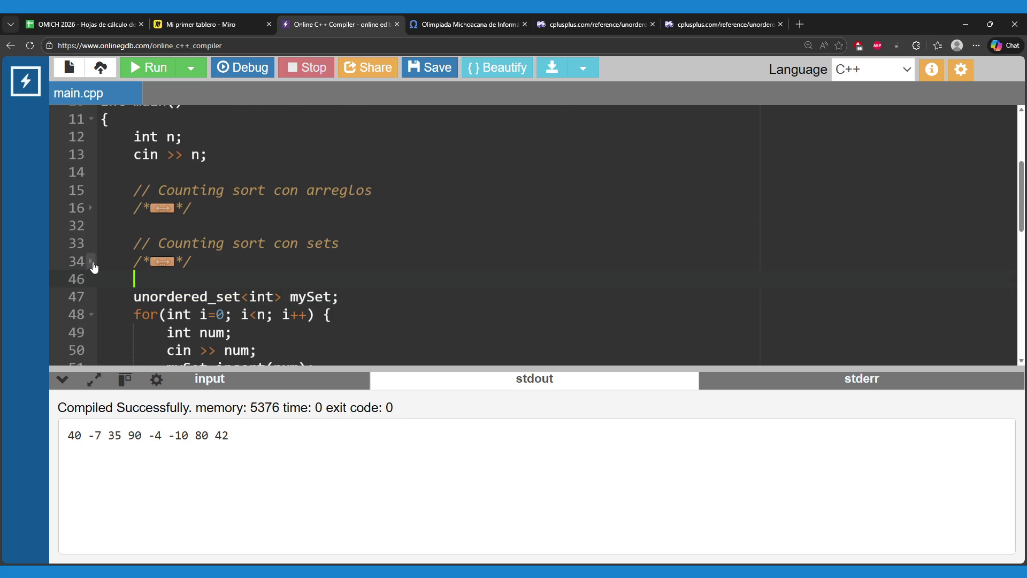
- Unfold and refold the Counting sort con sets and con arreglos comment blocks
left_click(91, 261)
scroll(146, 259, "down", 5)
scroll(145, 259, "up", 5)
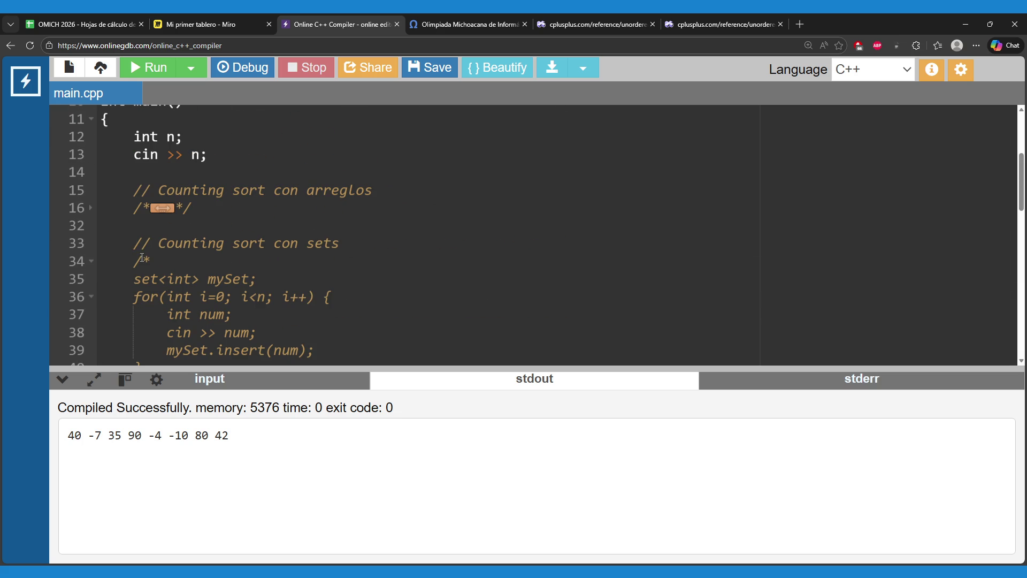
left_click(92, 262)
left_click(92, 208)
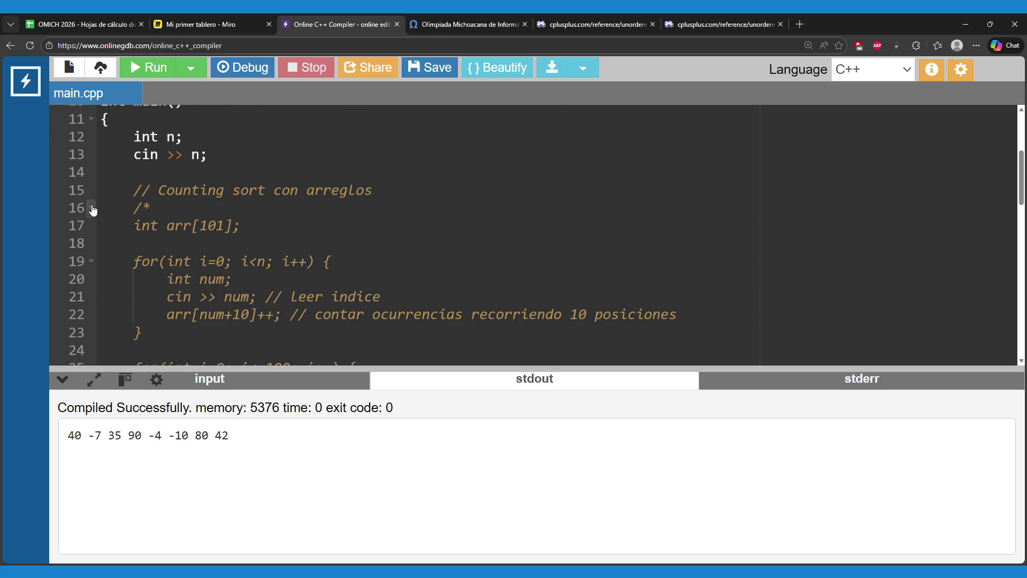
left_click(92, 208)
- Select lines 47–56, then place the cursor on blank line 58
scroll(246, 243, "down", 2)
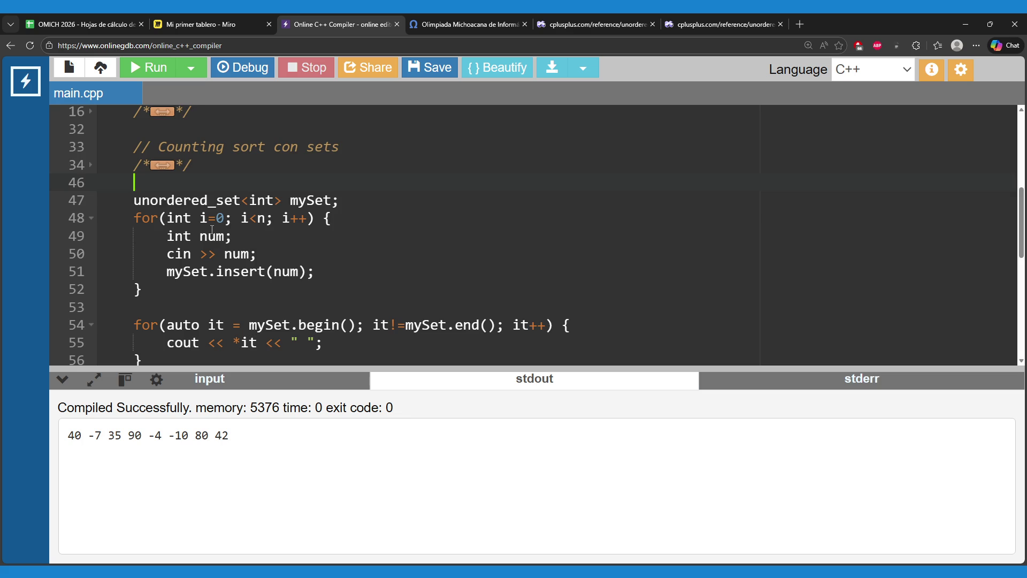
scroll(212, 230, "down", 1)
left_click_drag(133, 168, 203, 336)
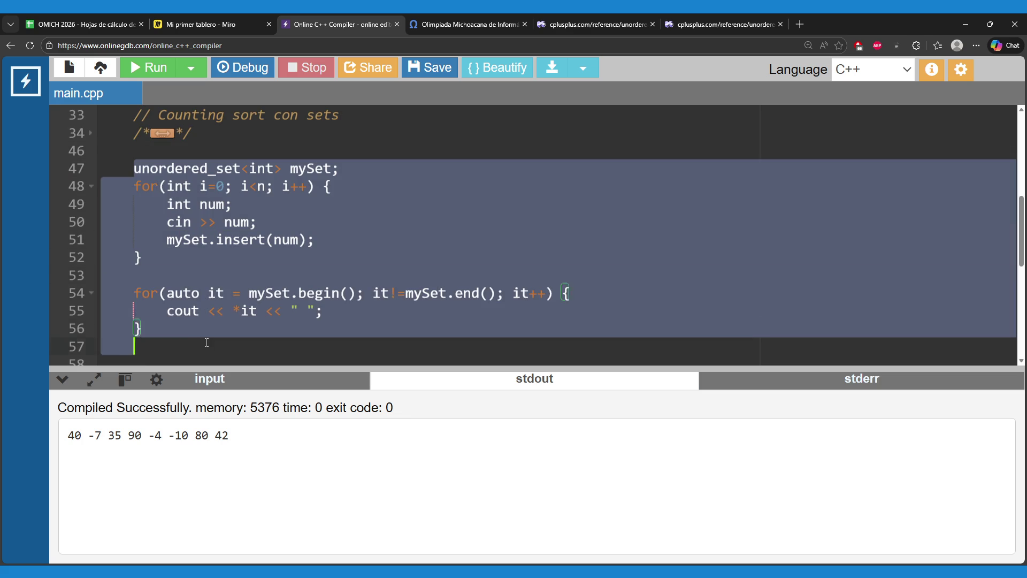
left_click(203, 332)
scroll(216, 329, "down", 2)
left_click(228, 301)
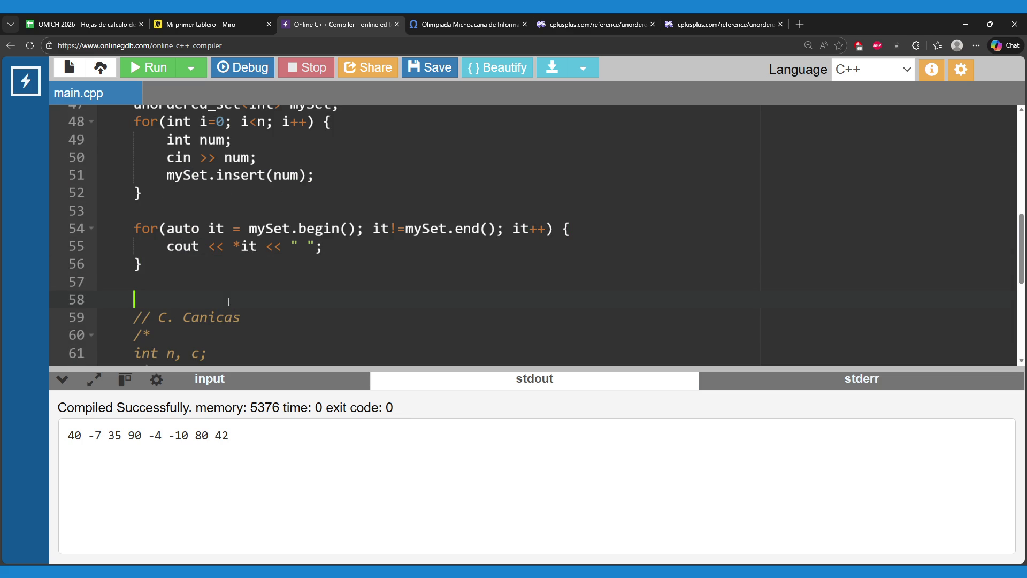
scroll(215, 298, "down", 3)
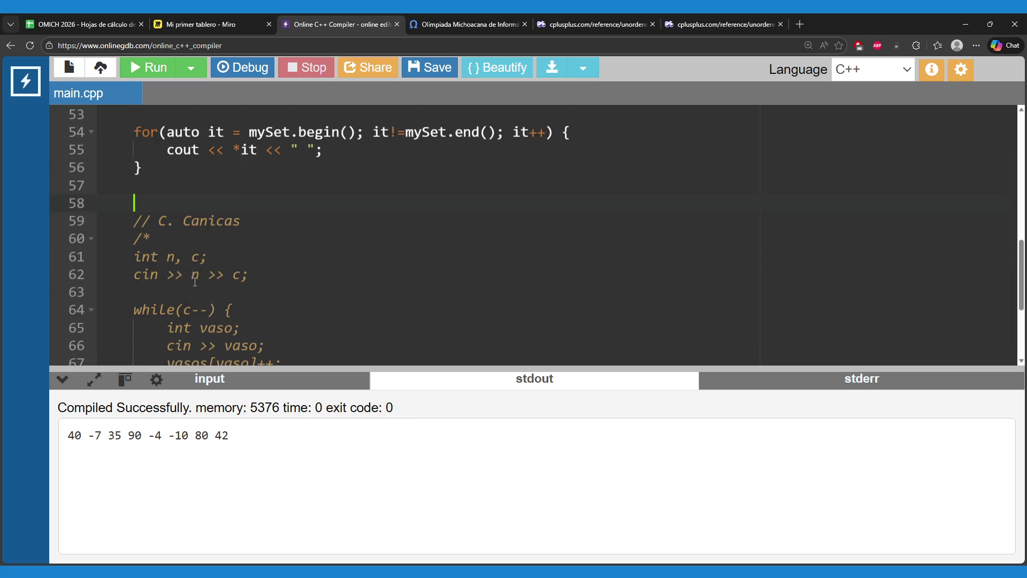
scroll(193, 275, "down", 2)
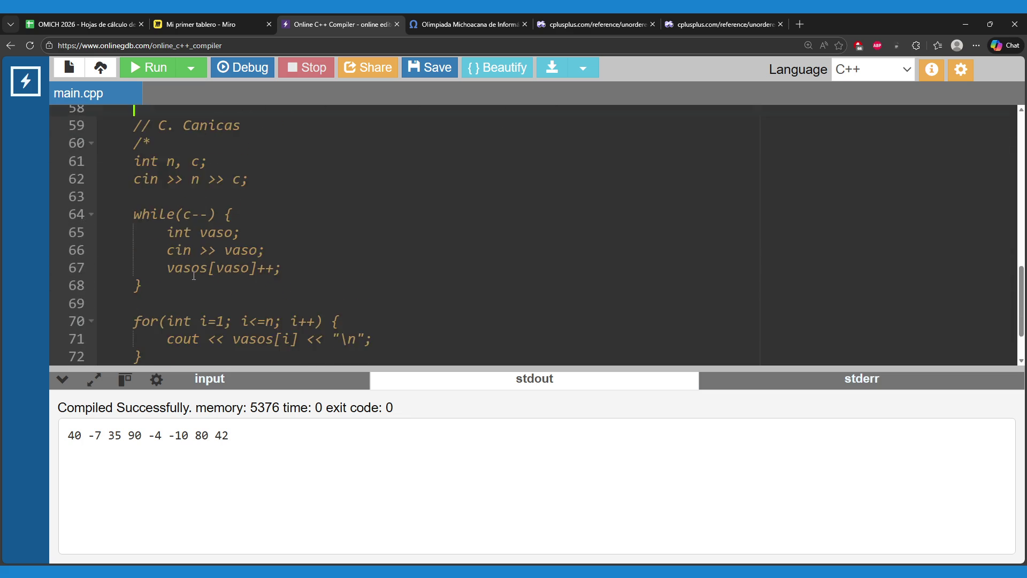
scroll(236, 275, "up", 2)
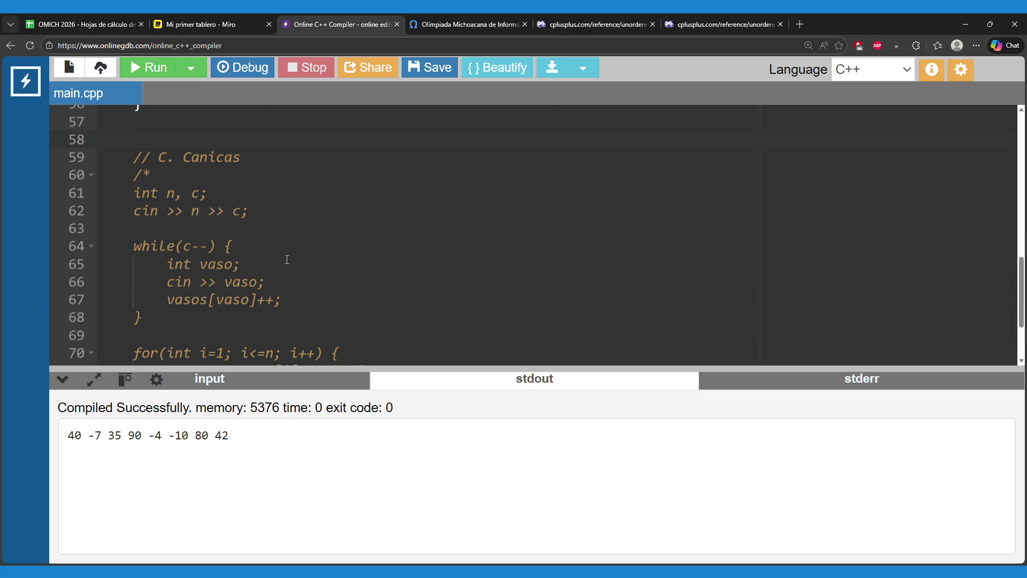